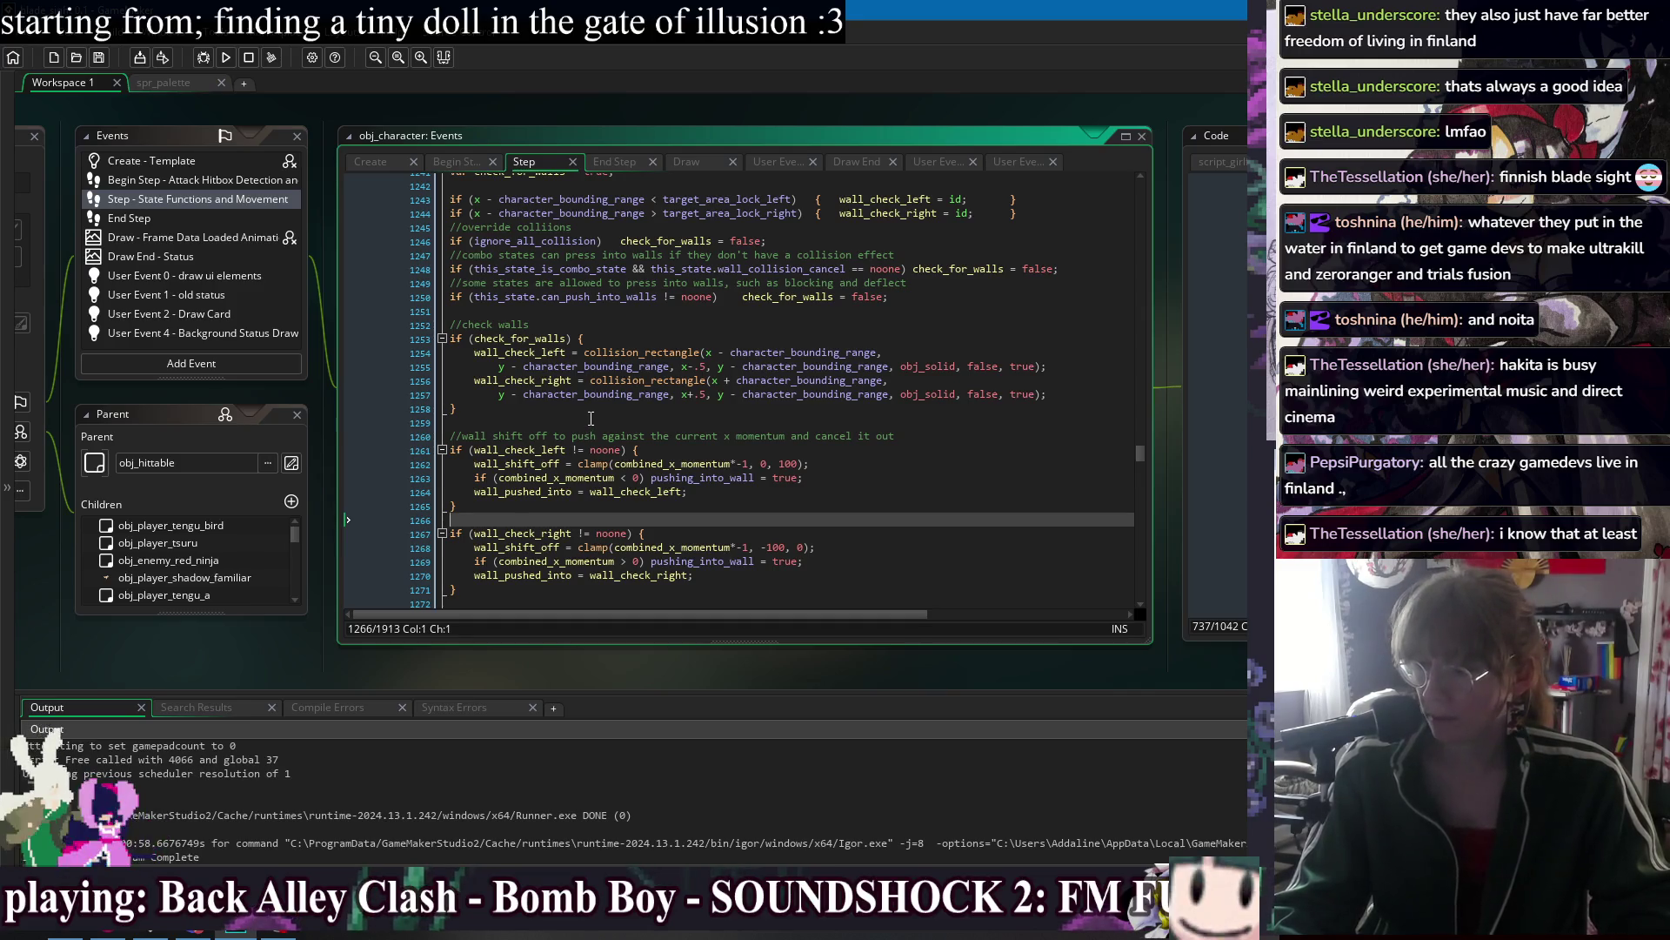
Inspect the left and right wall shift-off blocks around lines 1258–1270.
left_click(832, 419)
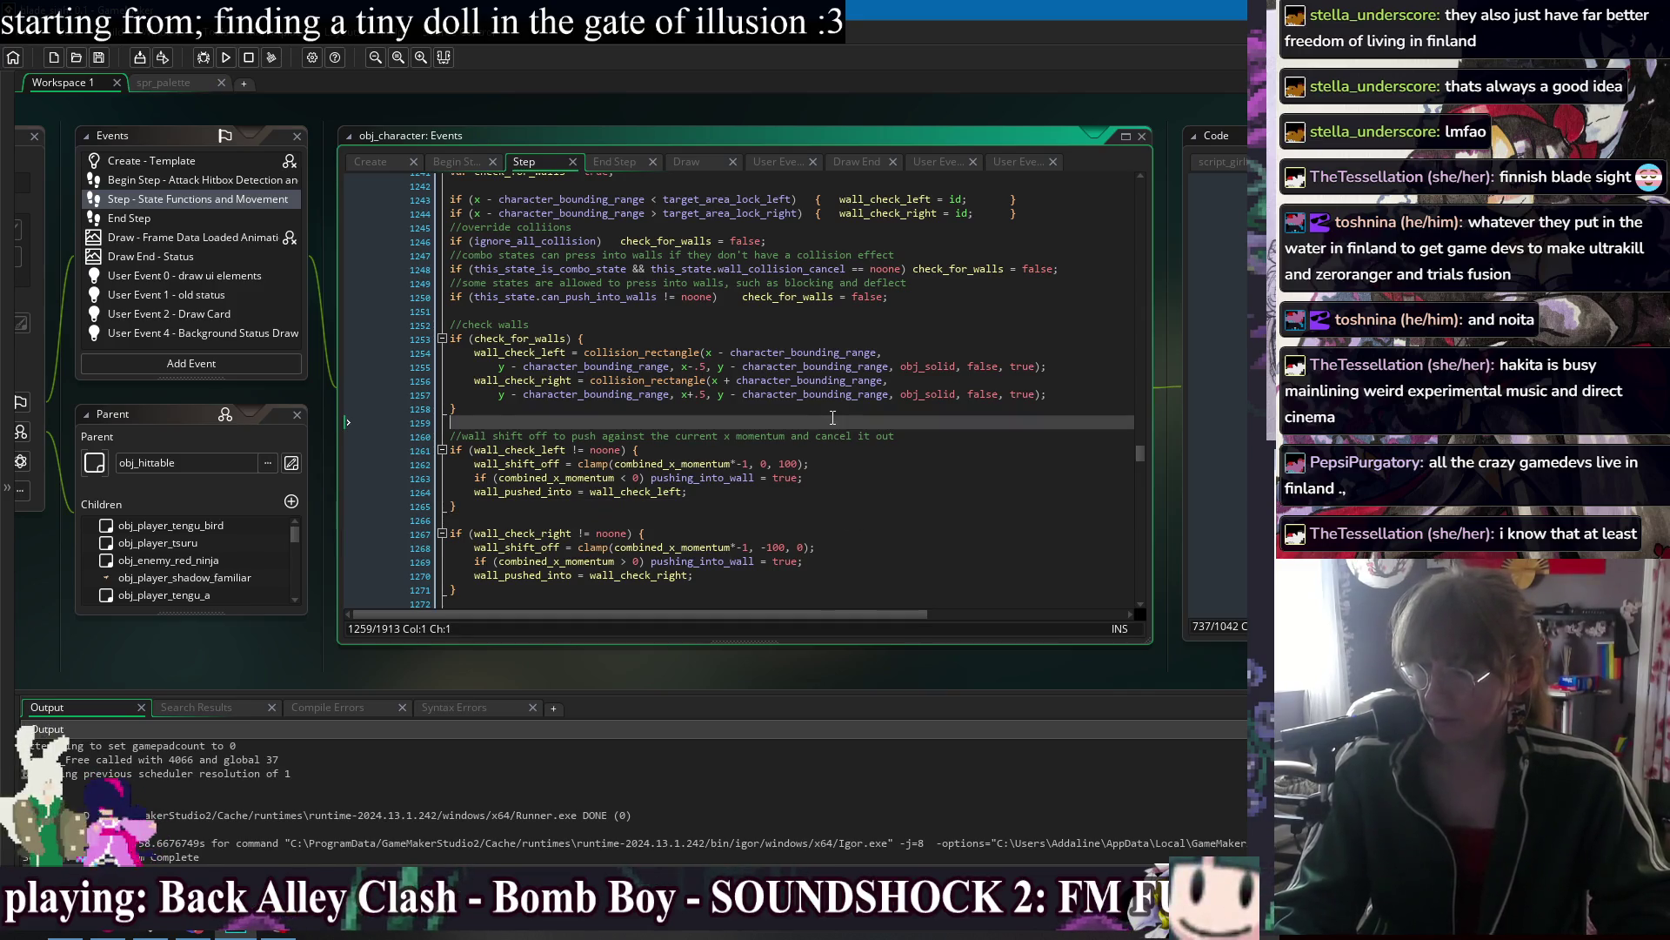
left_click(907, 514)
scroll(908, 514, "down", 4)
scroll(905, 496, "up", 3)
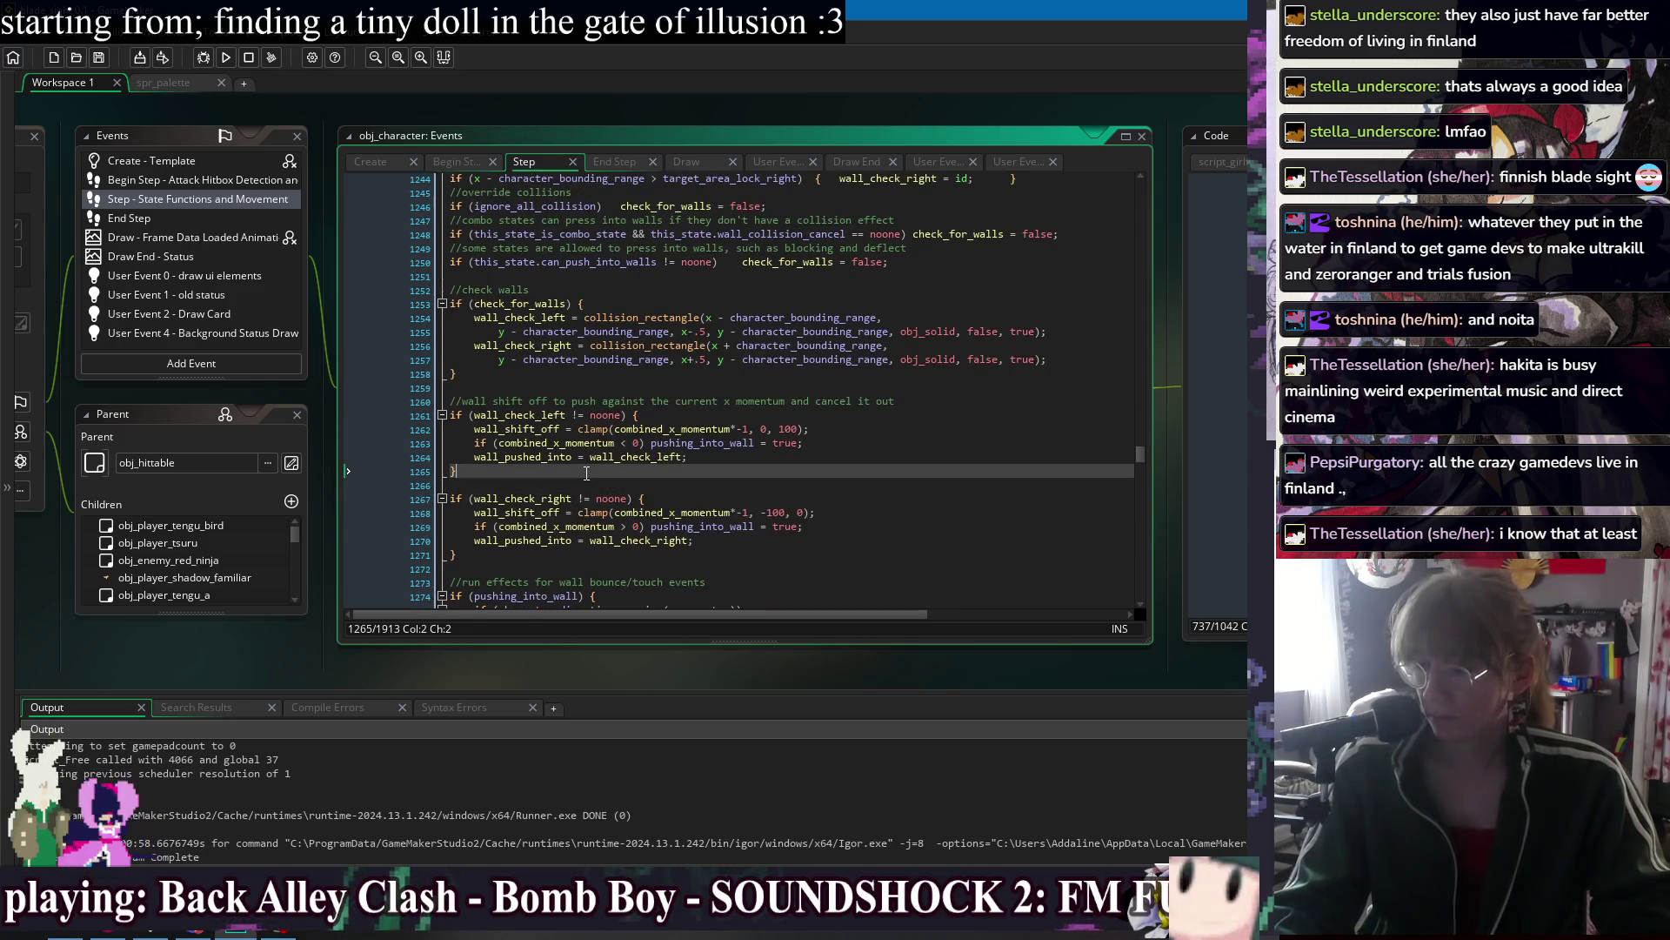
left_click(579, 385)
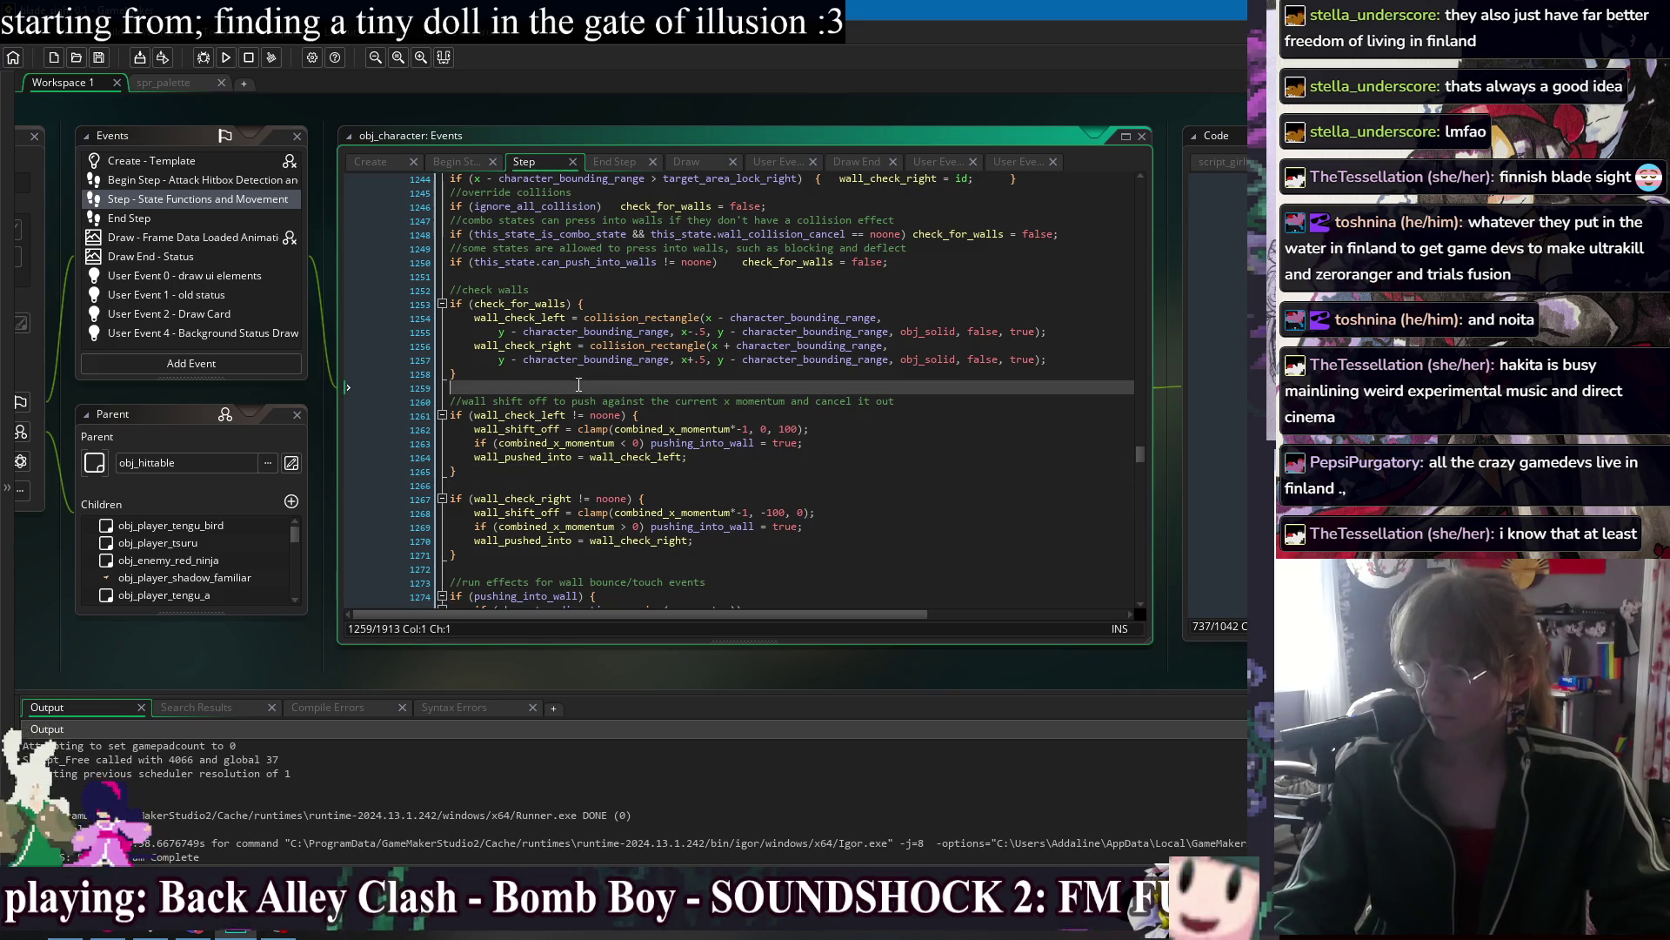
left_click(578, 374)
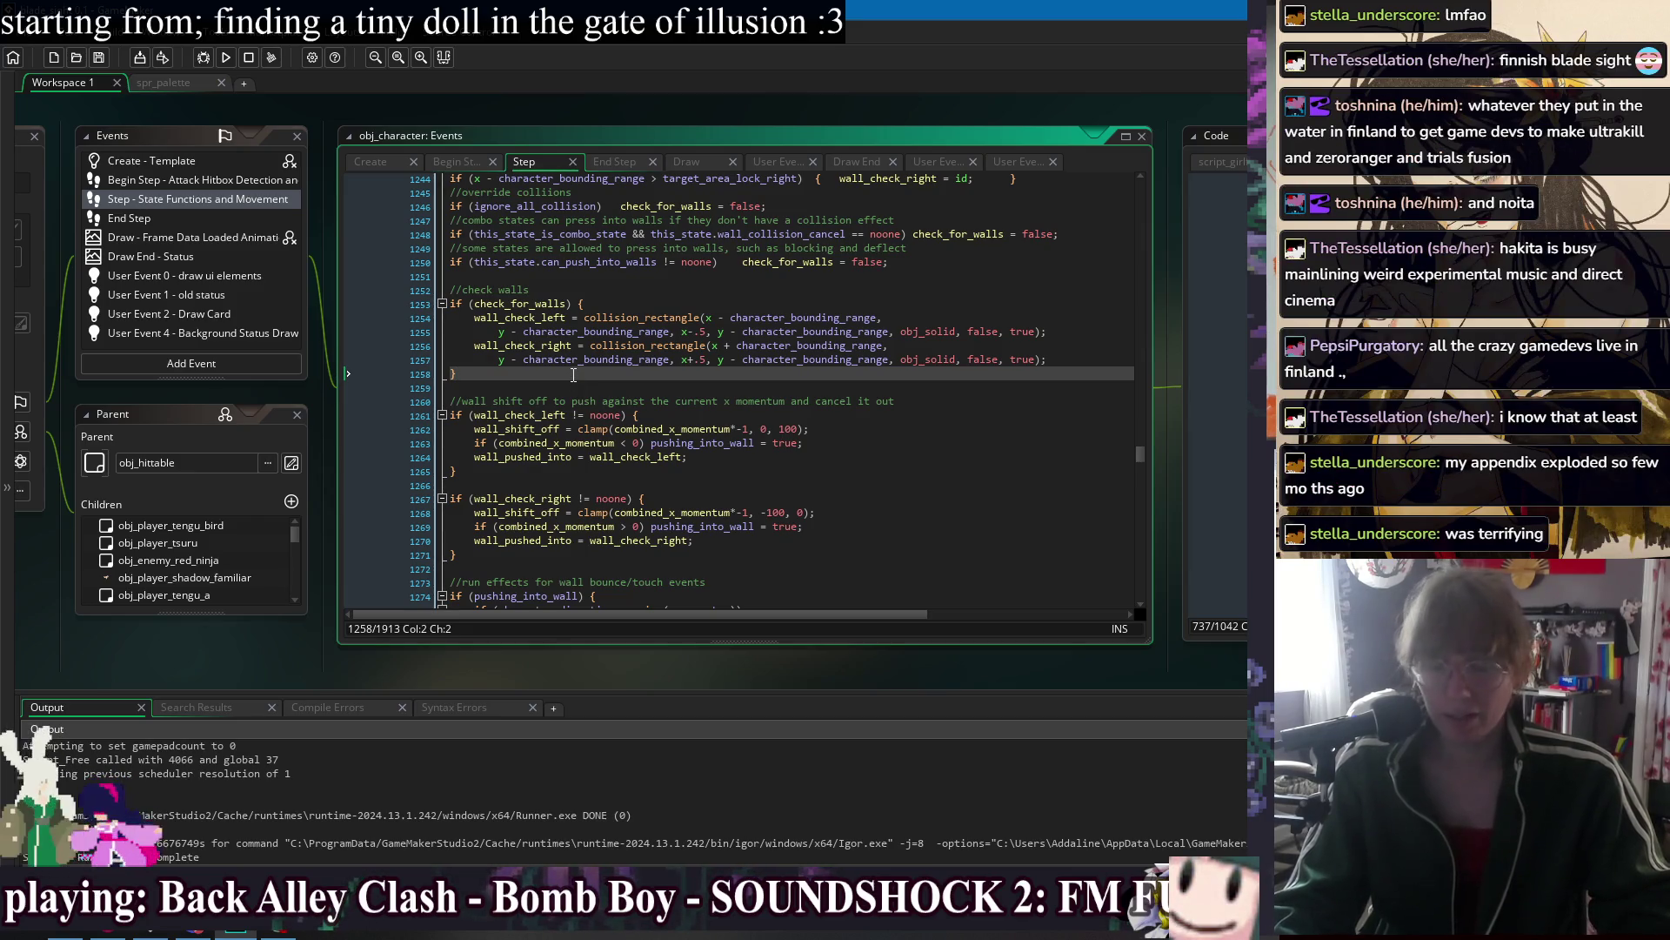
left_click(905, 485)
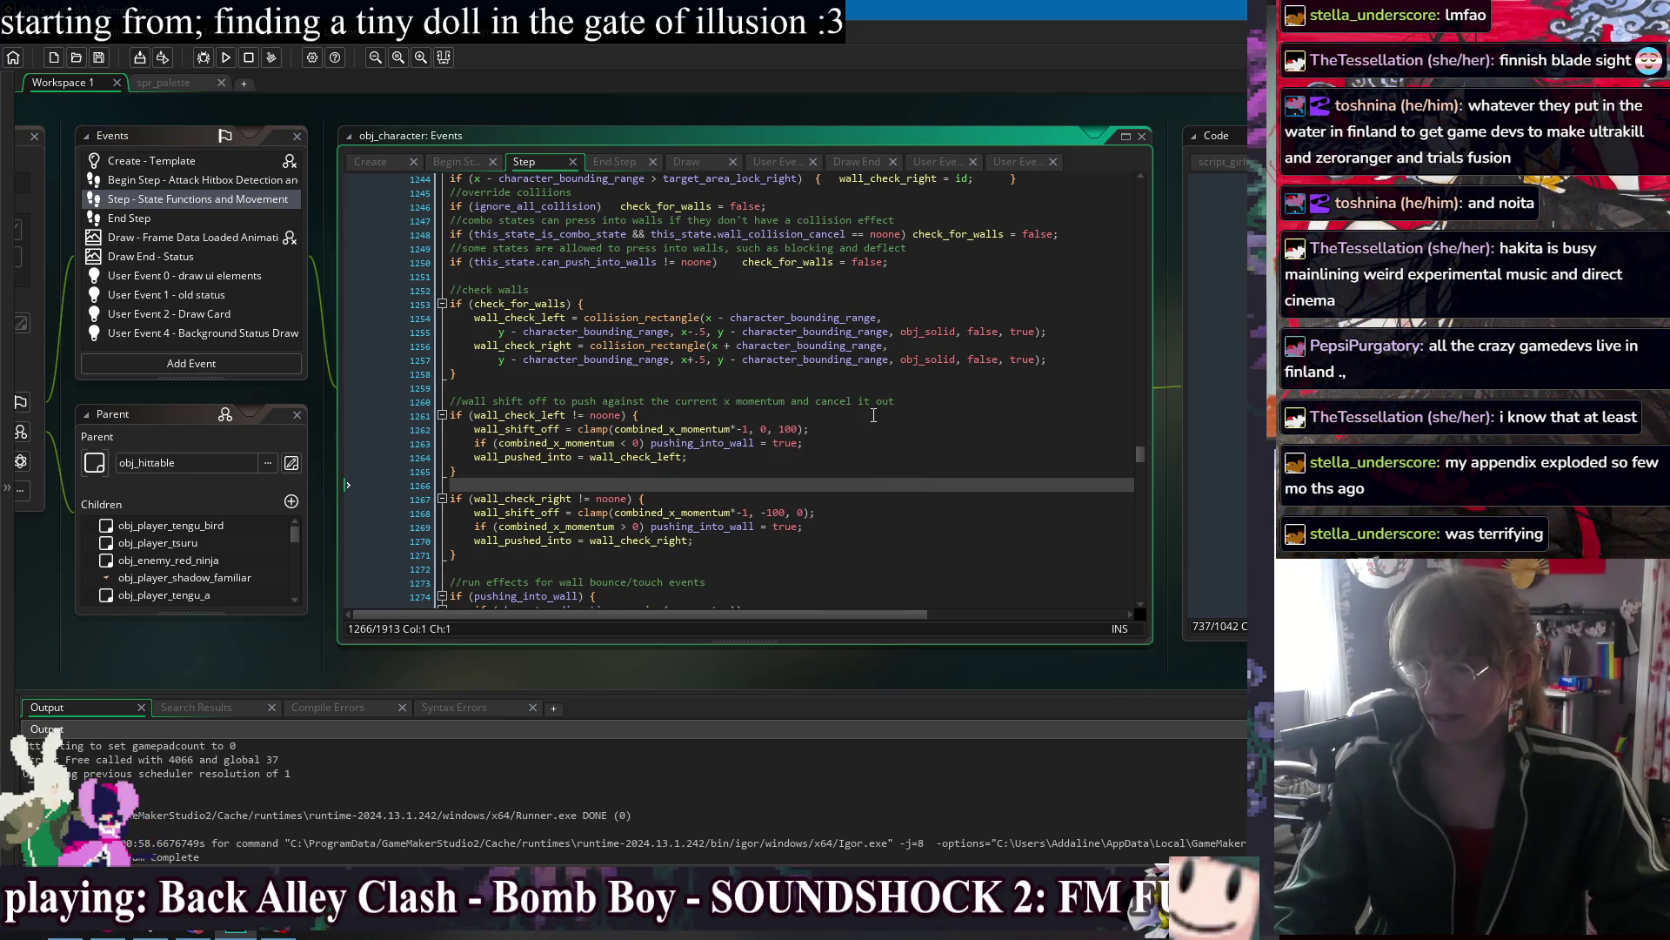
left_click(939, 443)
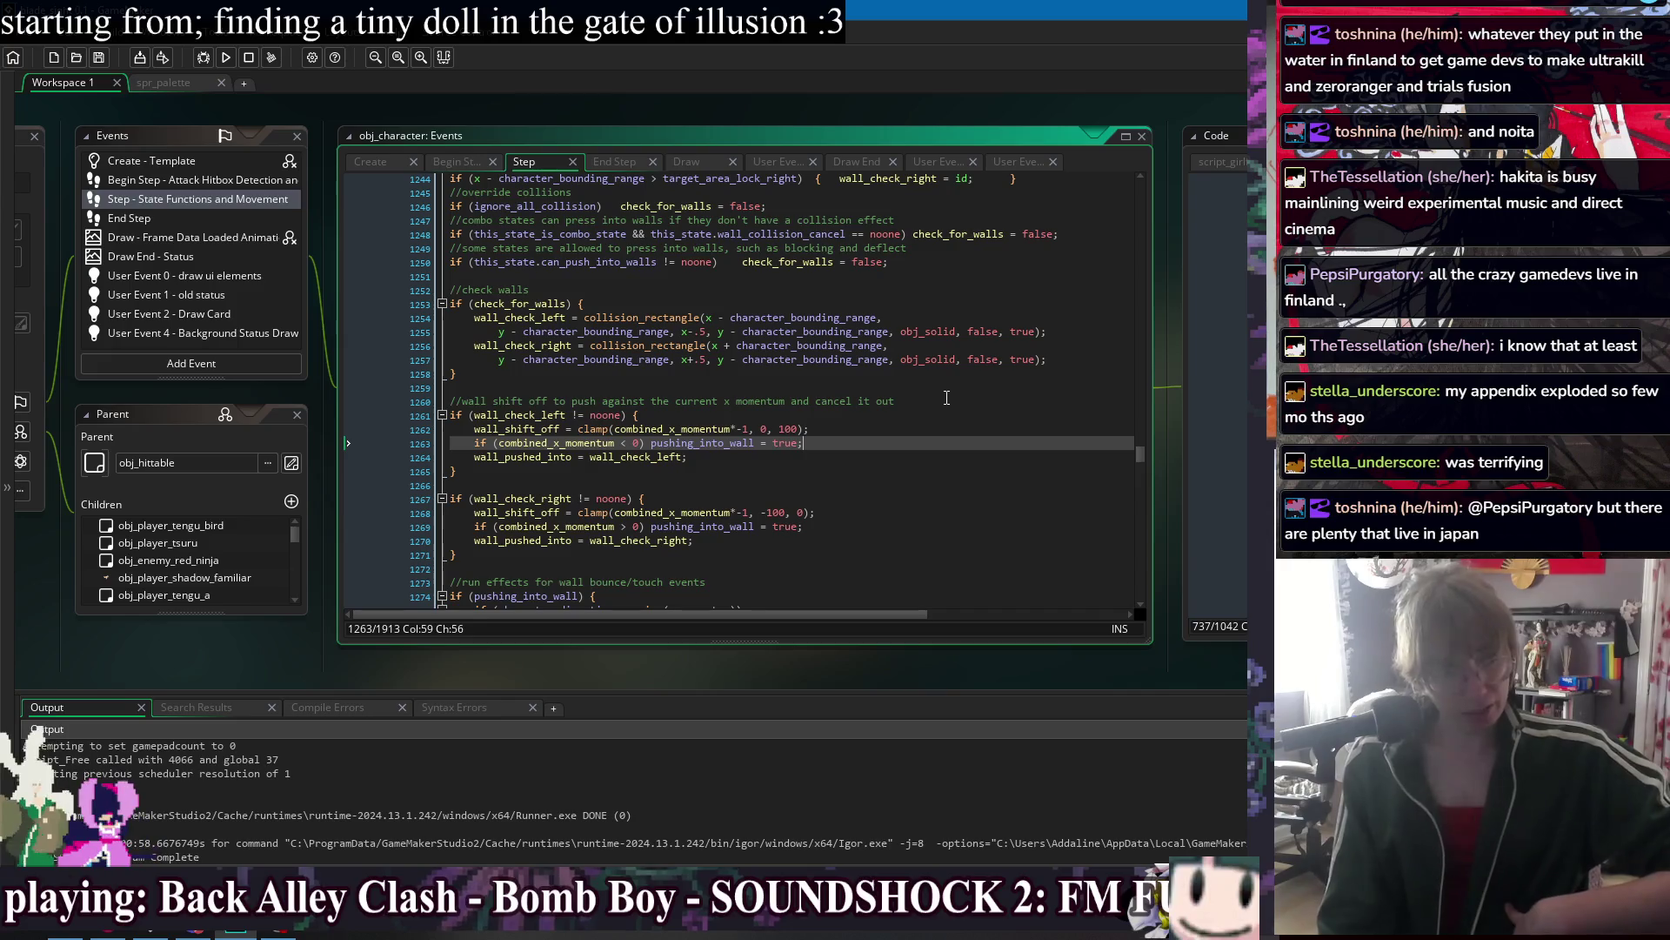
left_click(947, 397)
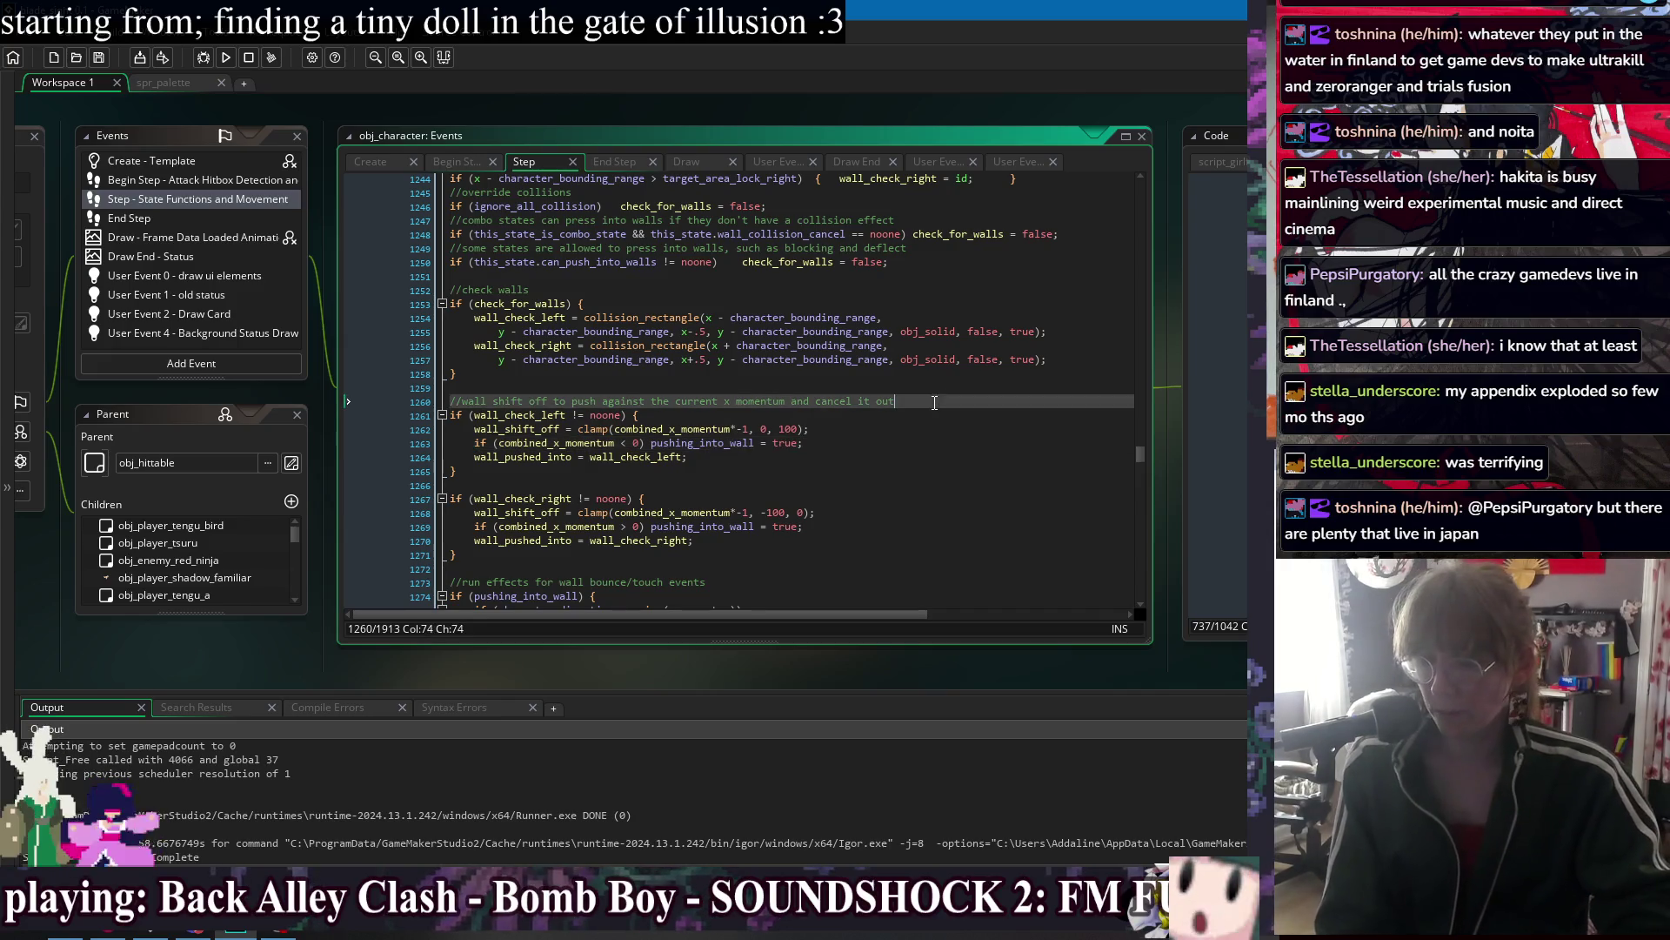
left_click(952, 433)
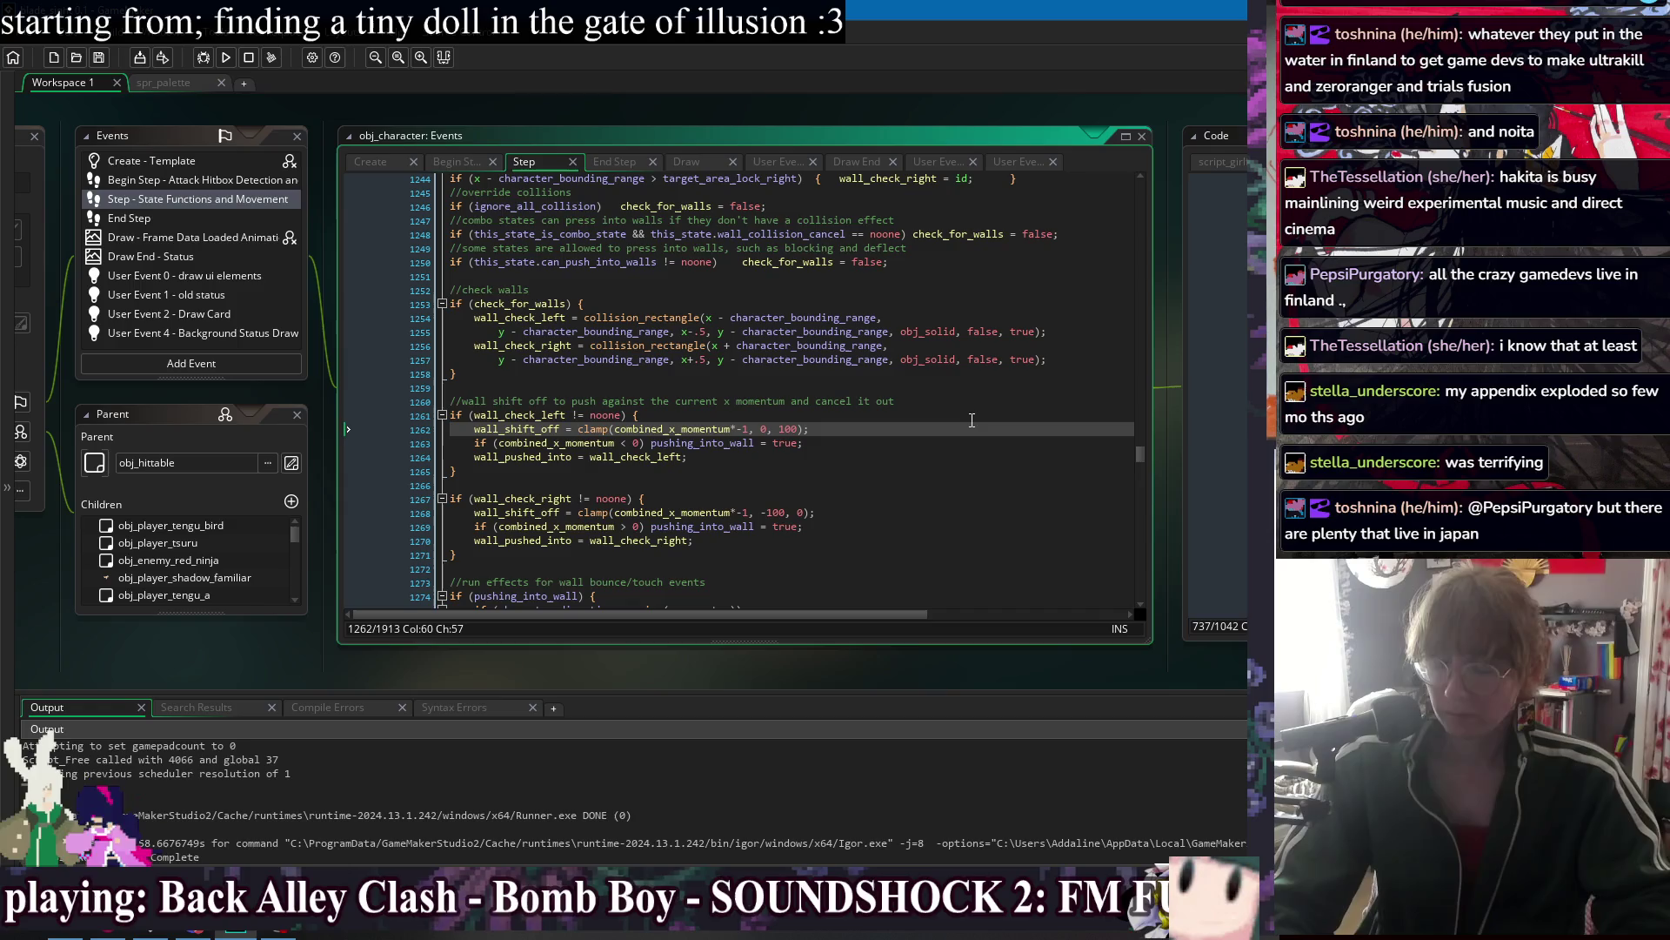
left_click(1028, 489)
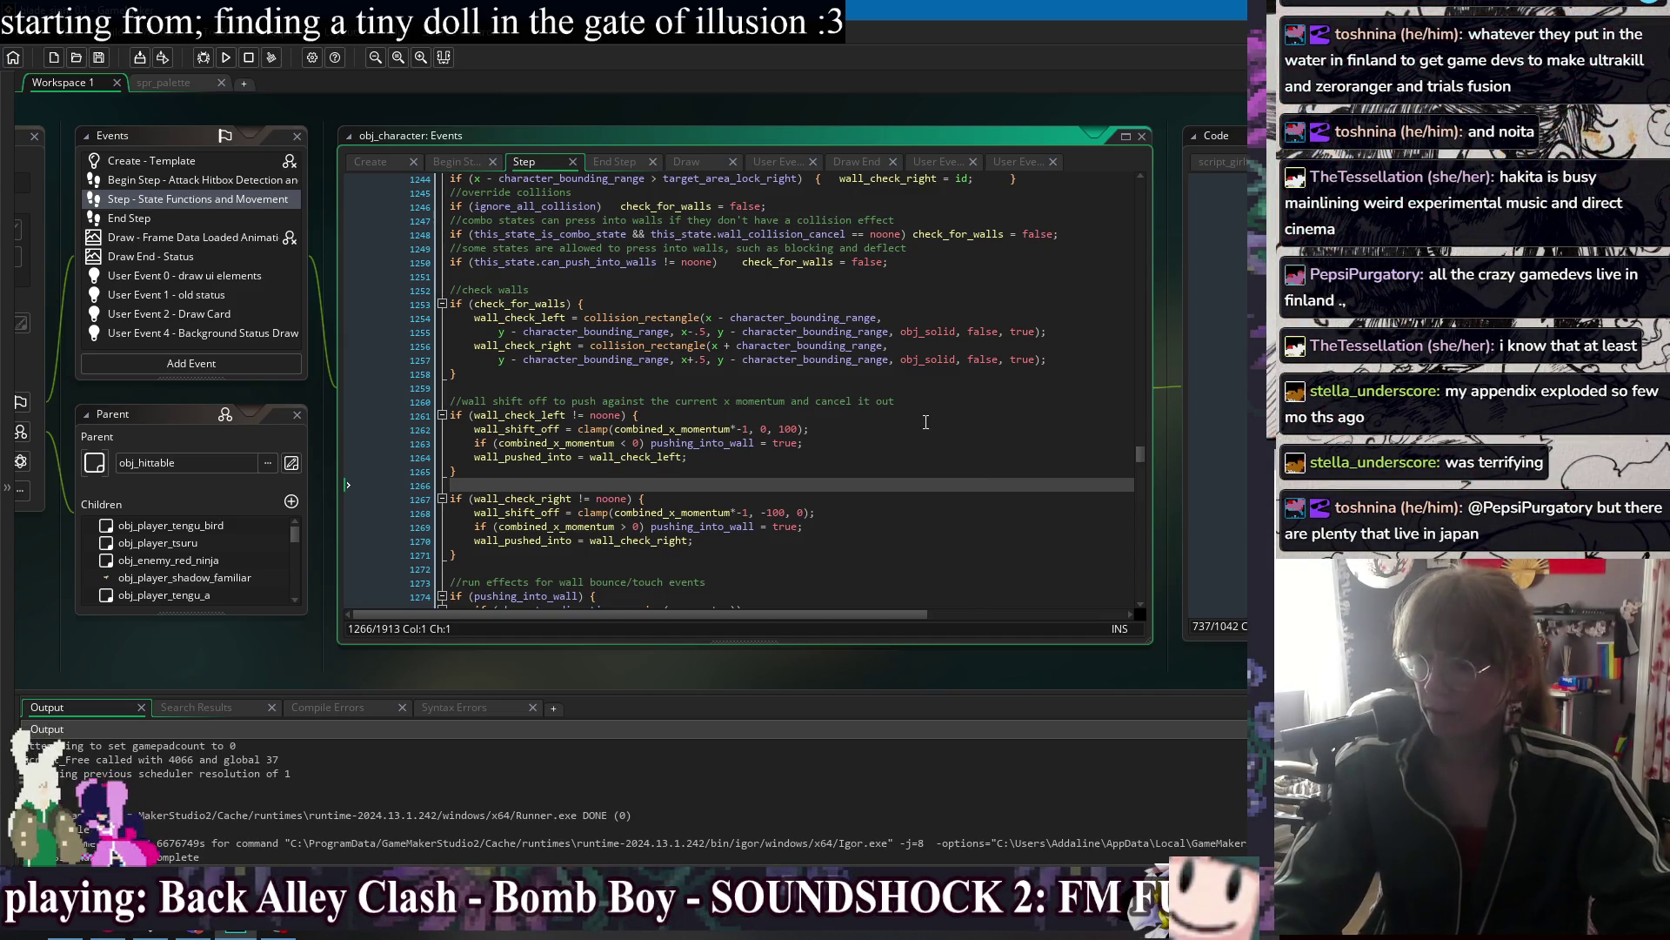
left_click(931, 393)
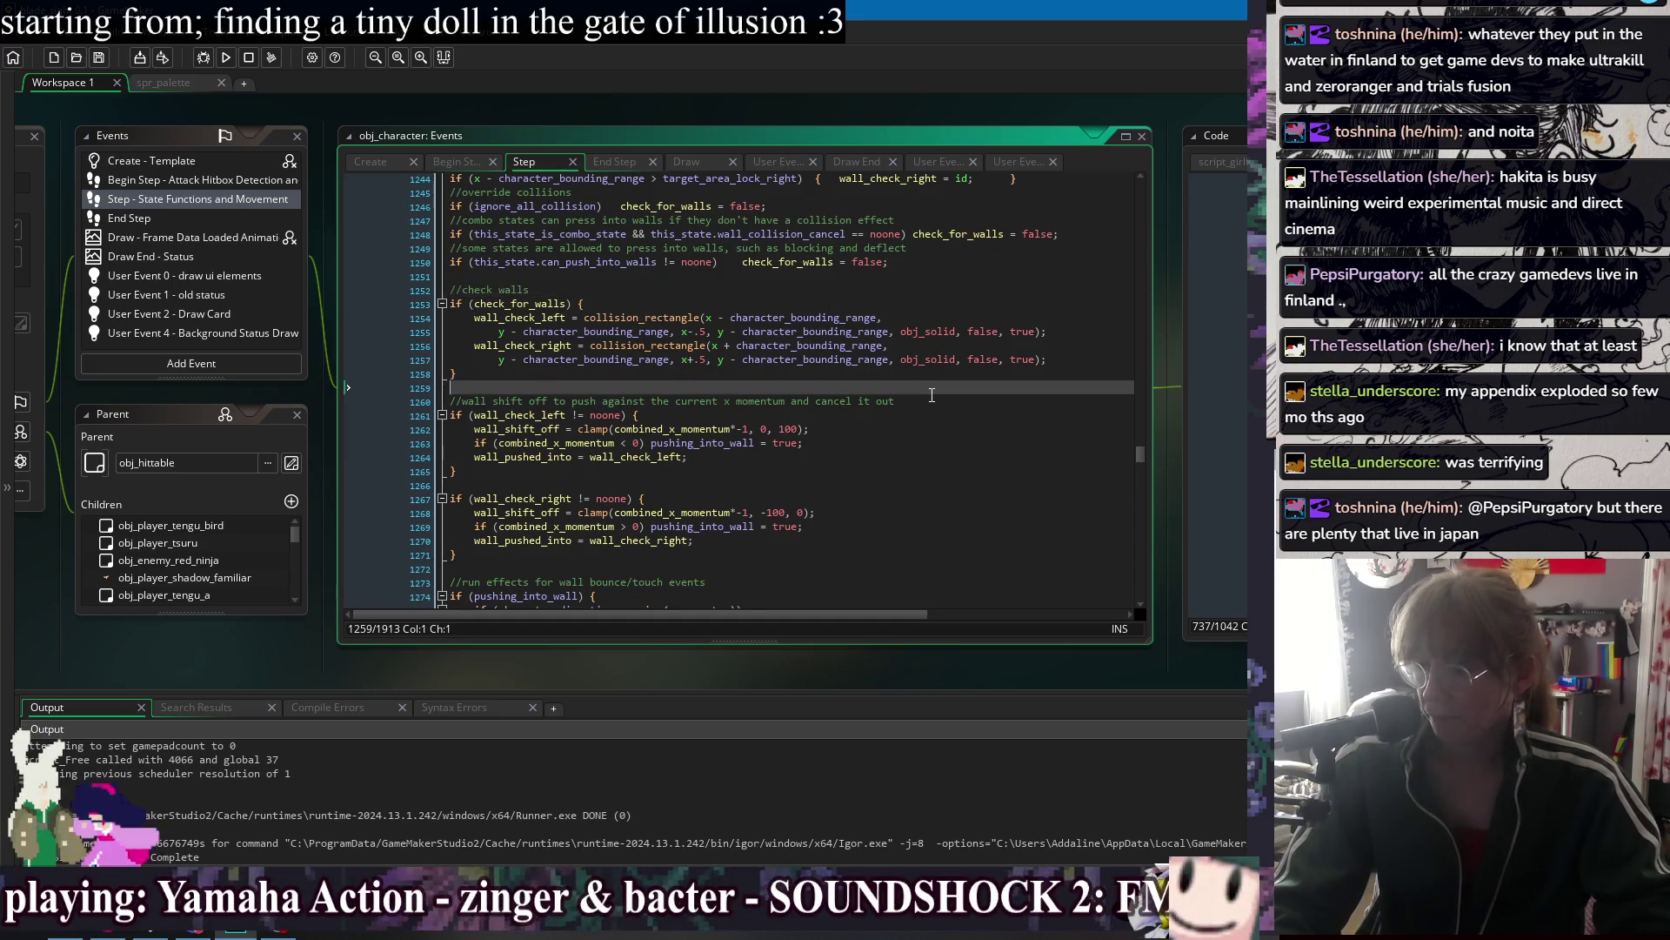
left_click(933, 401)
left_click(952, 470)
left_click(953, 485)
left_click(947, 541)
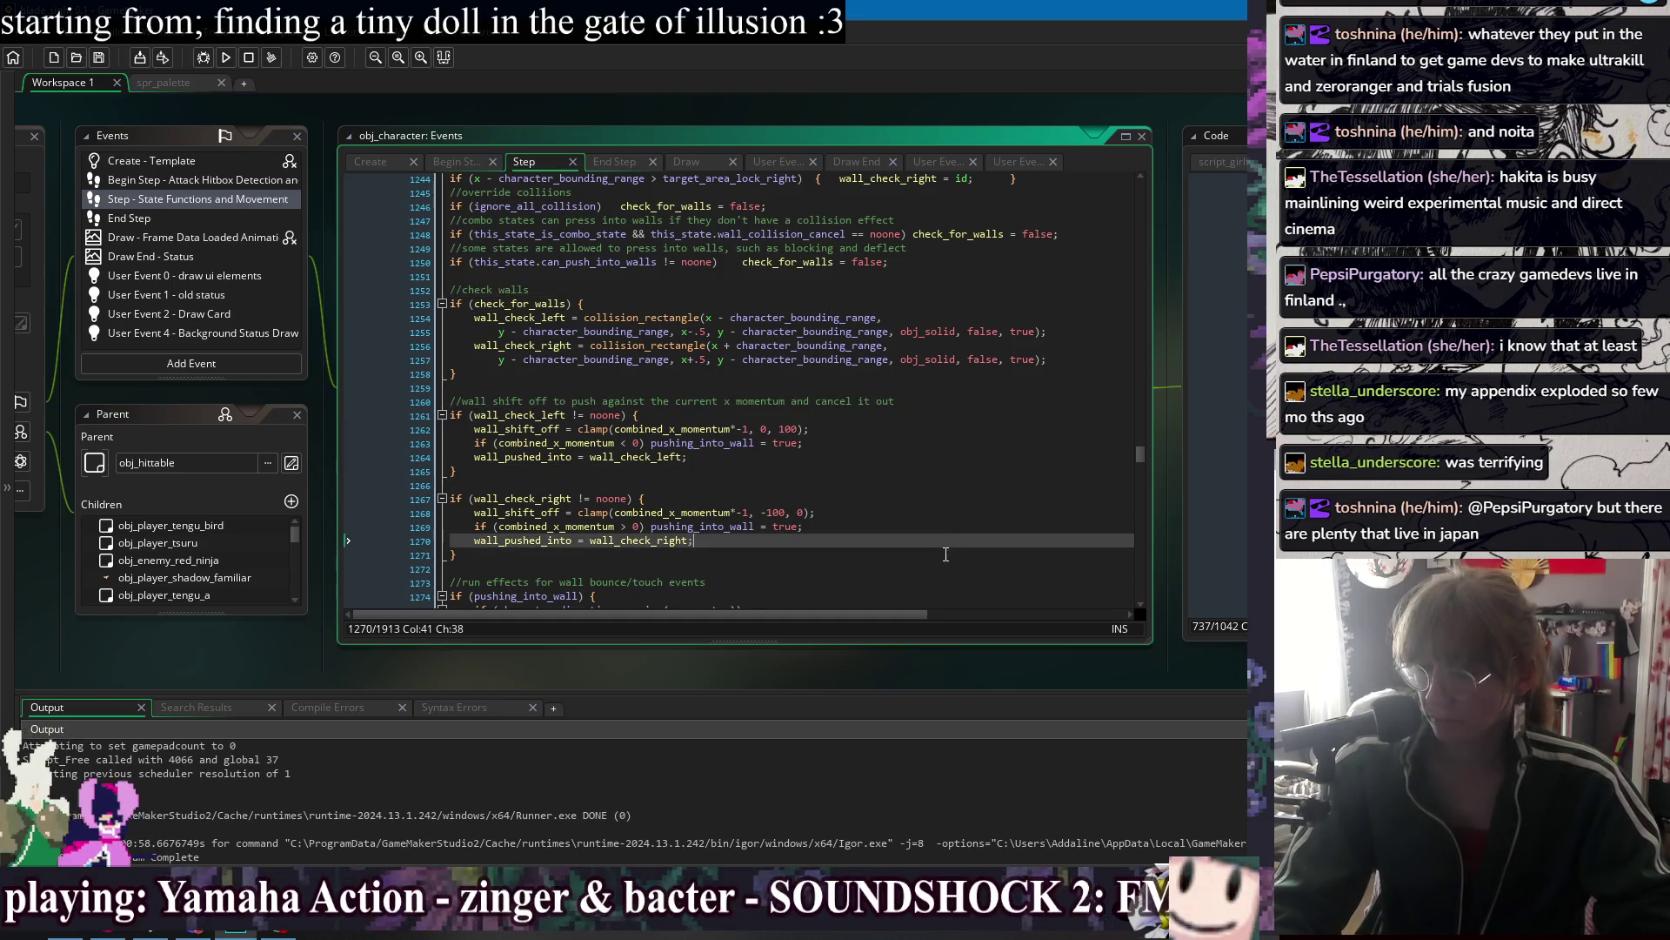
left_click(945, 554)
left_click(897, 481)
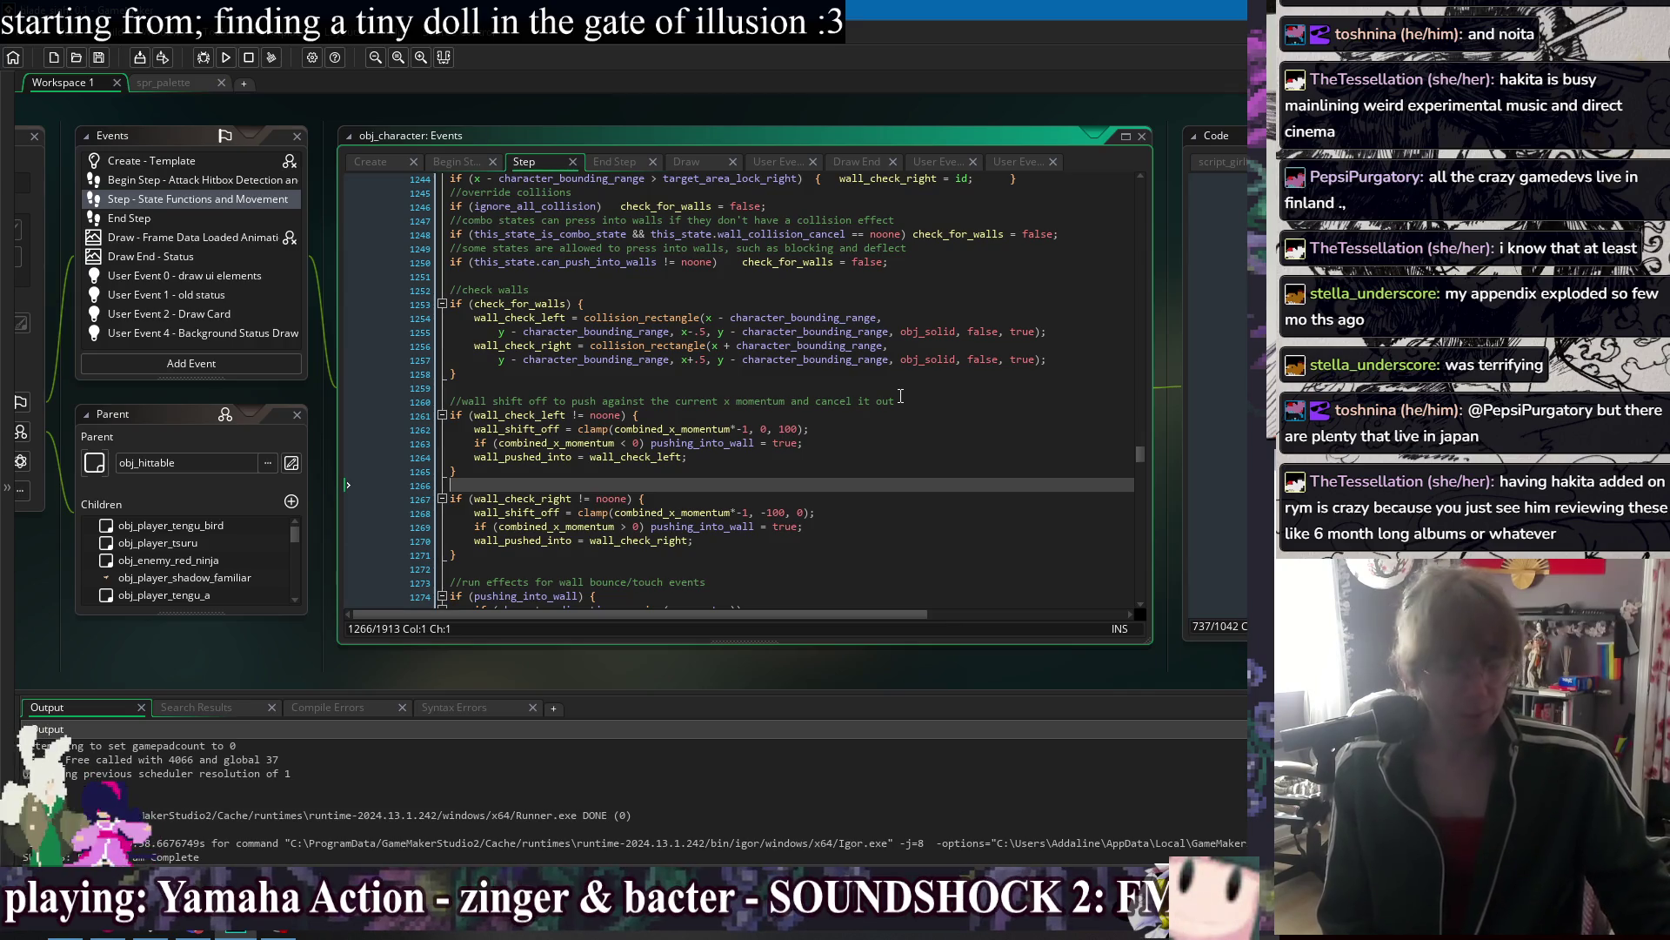
left_click(901, 398)
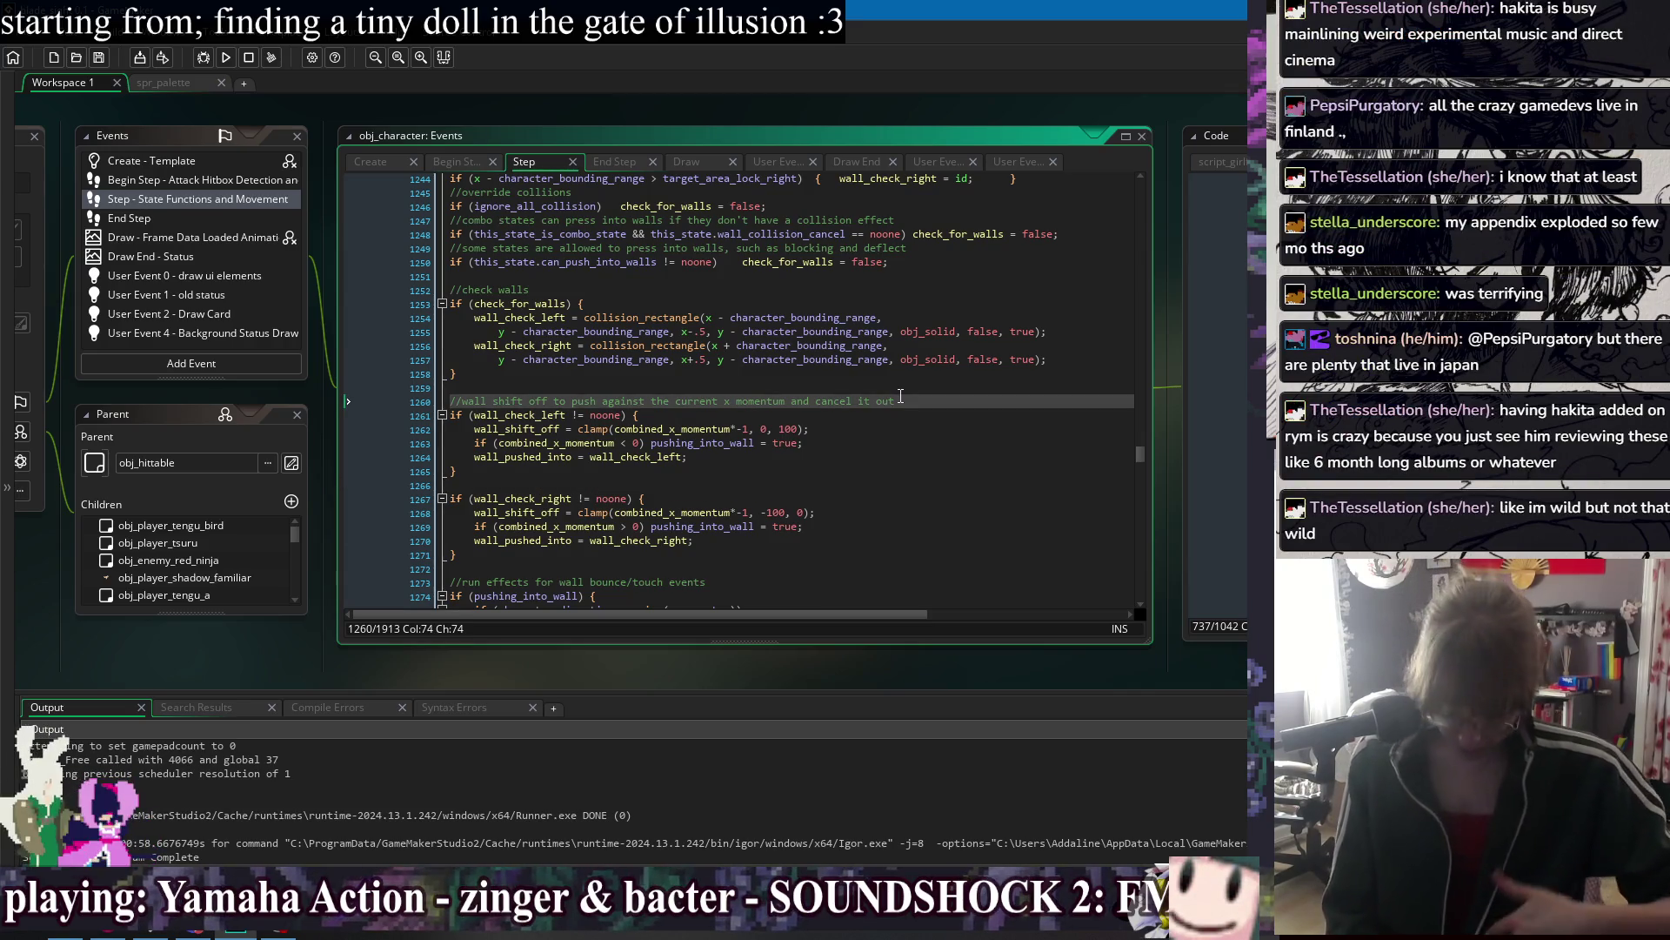
Delete blank line 1266 after the left block's closing brace and save the Step event.
key("Up")
key("Up")
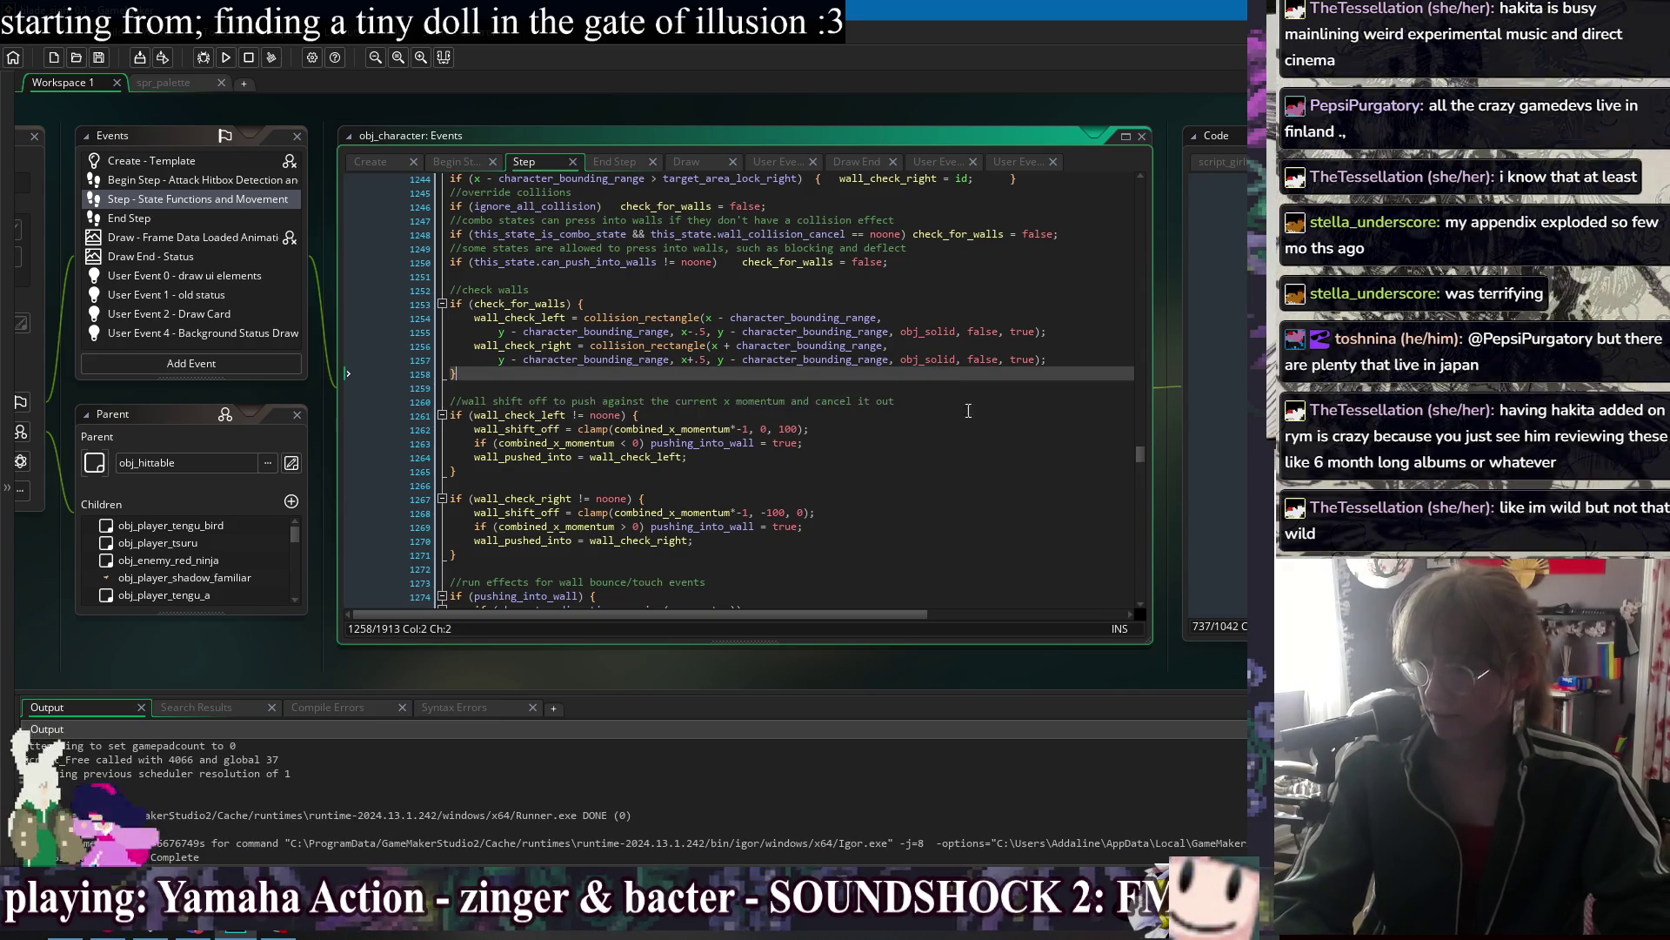
key("Down")
key("Down")
key("Down")
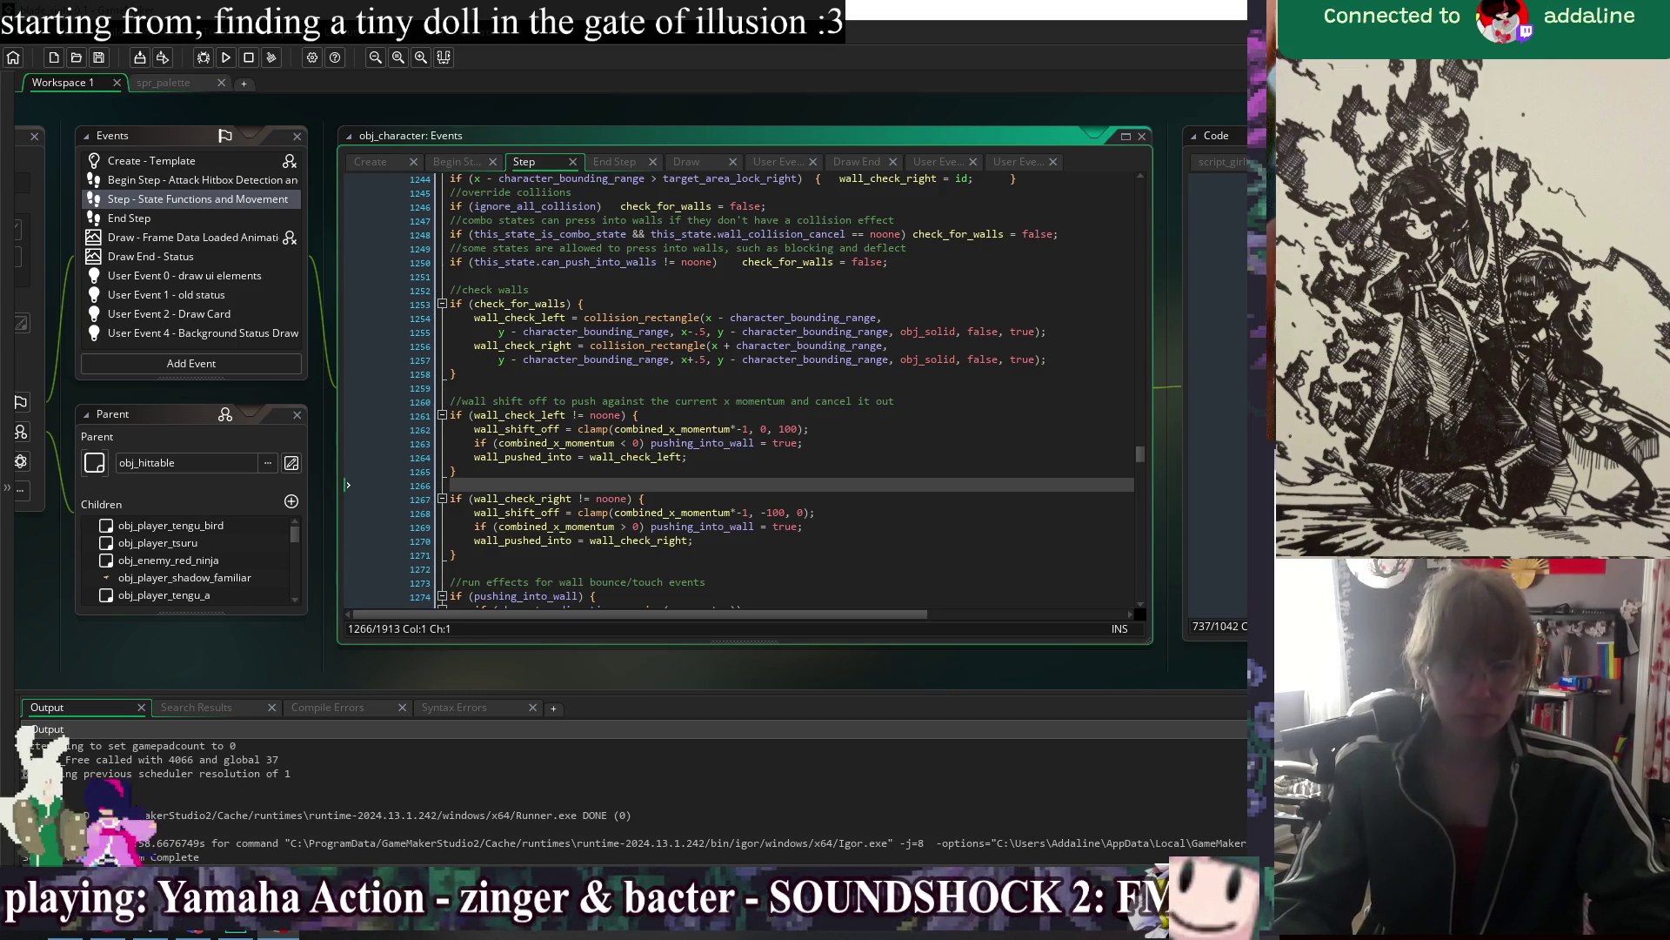
key("Left")
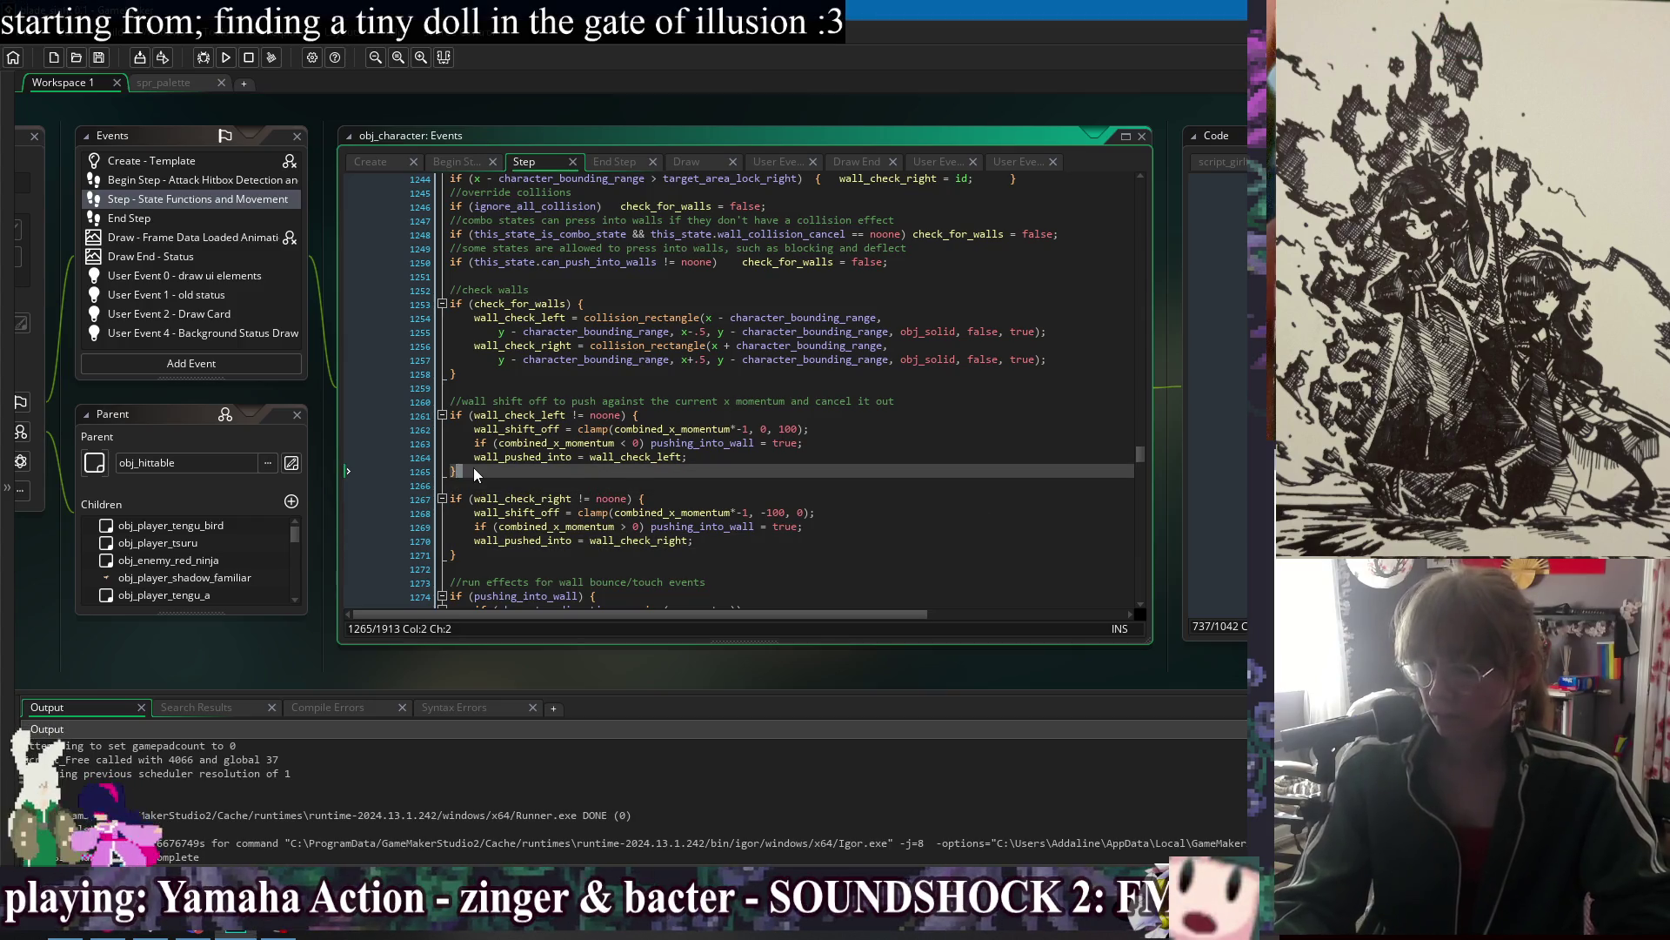
key("Delete")
left_click(965, 550)
key("ctrl+s")
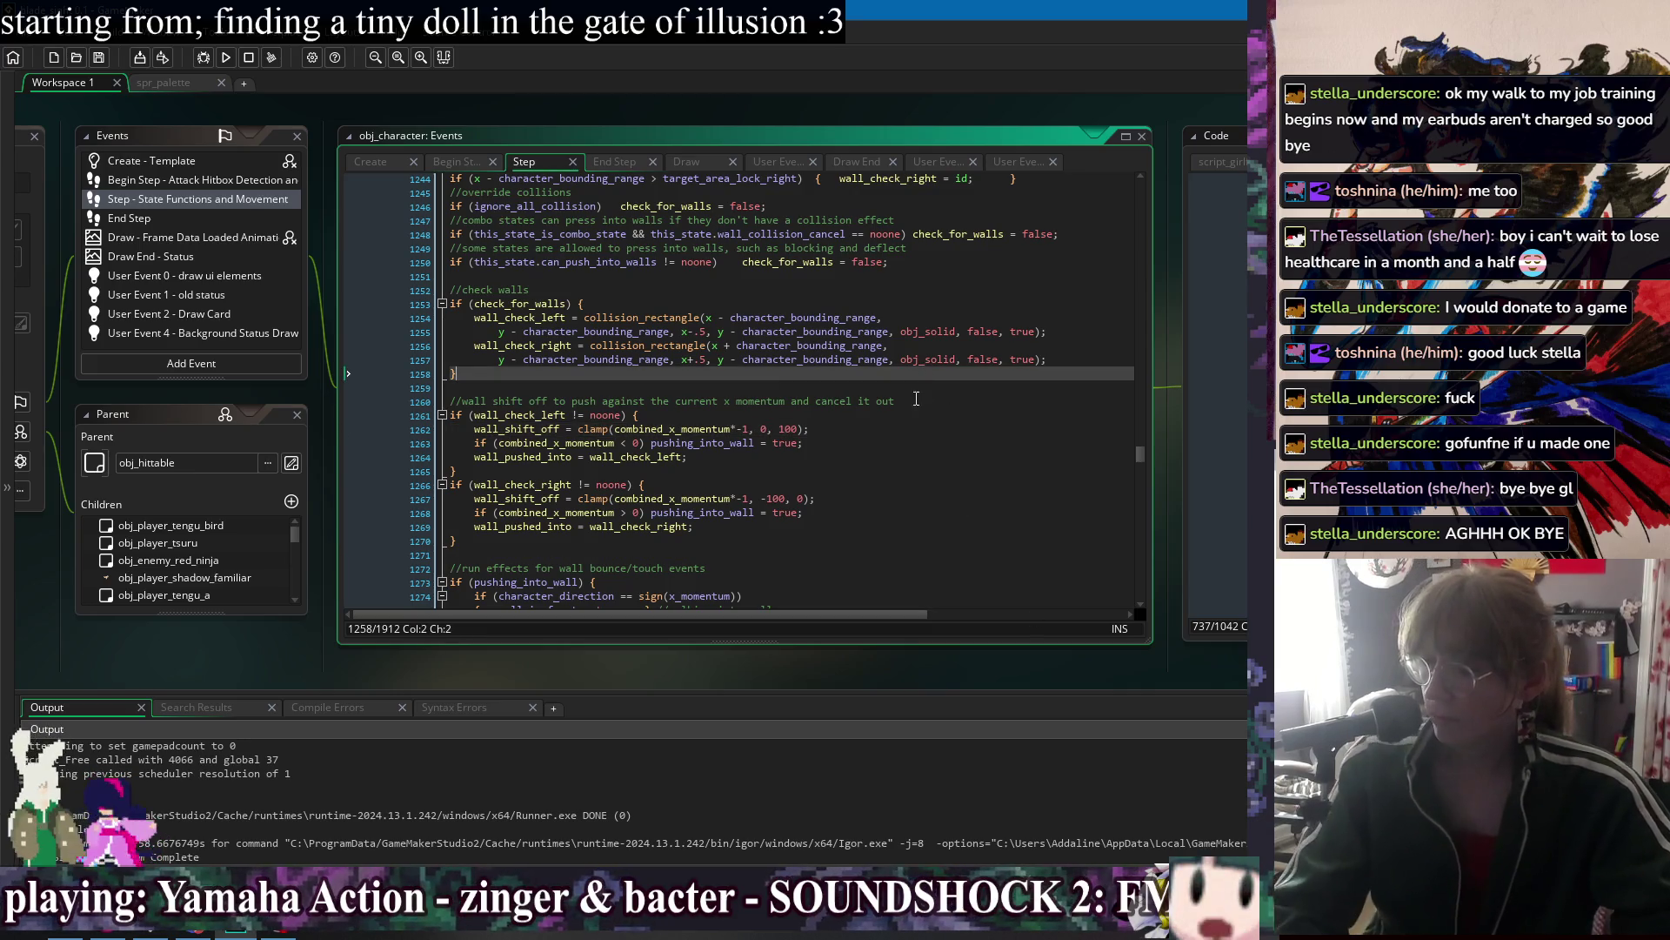
Review the wall shift-off and wall-bounce effects code around lines 1261–1284.
scroll(921, 555, "down", 2)
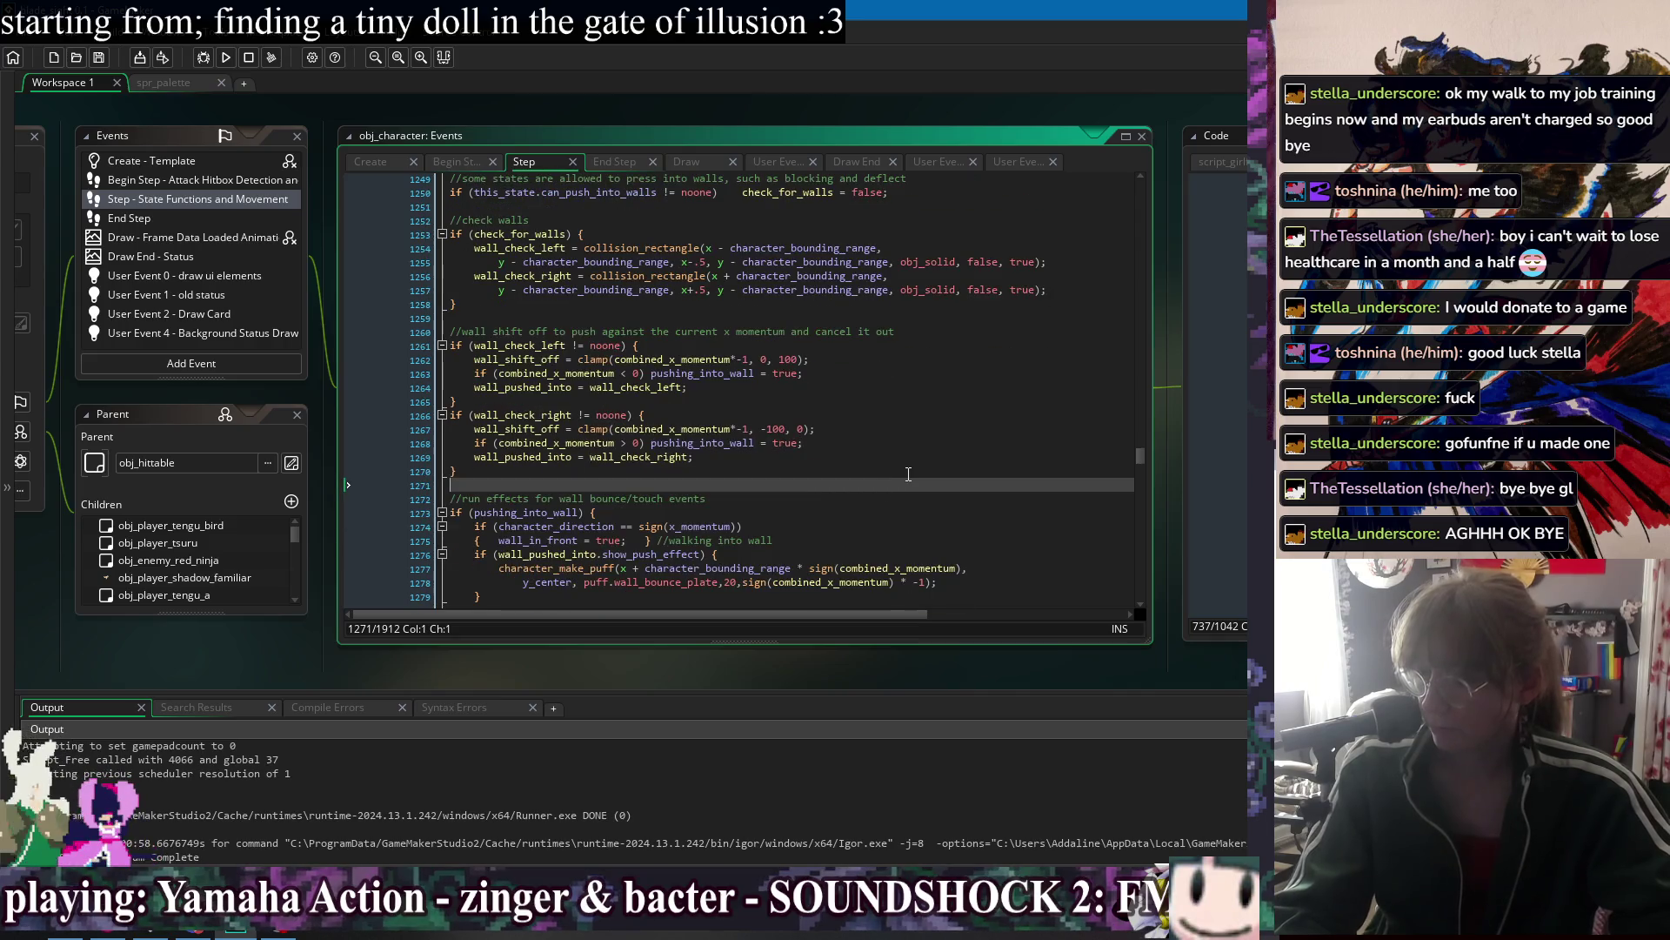
left_click(826, 498)
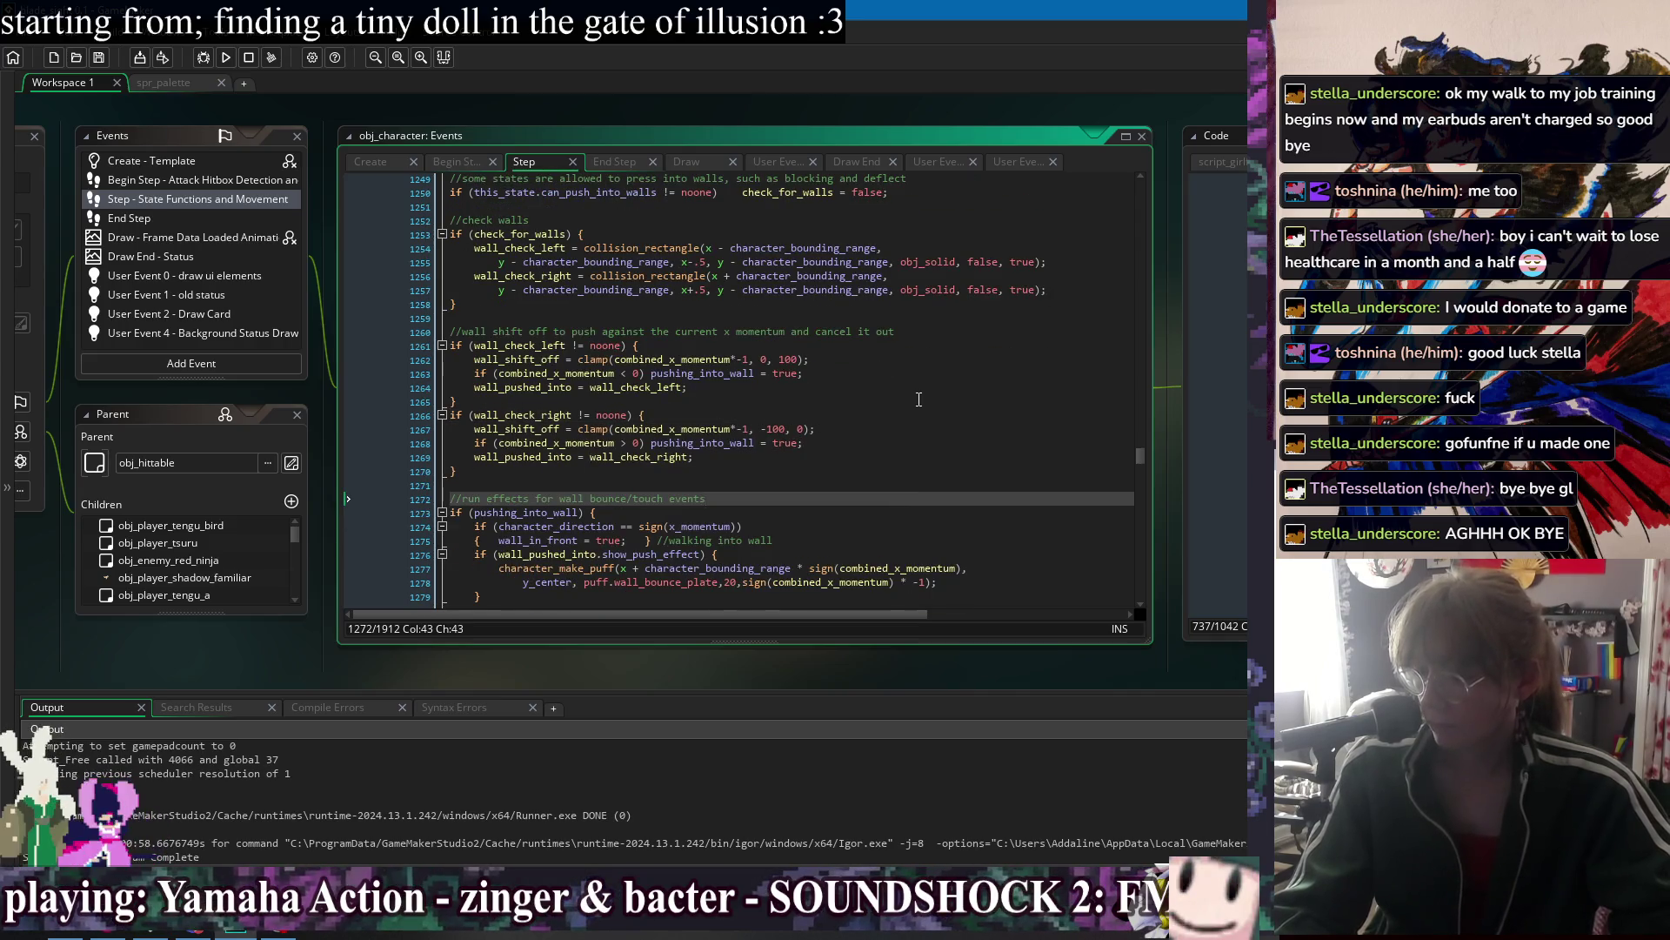
scroll(906, 411, "down", 3)
left_click(528, 512)
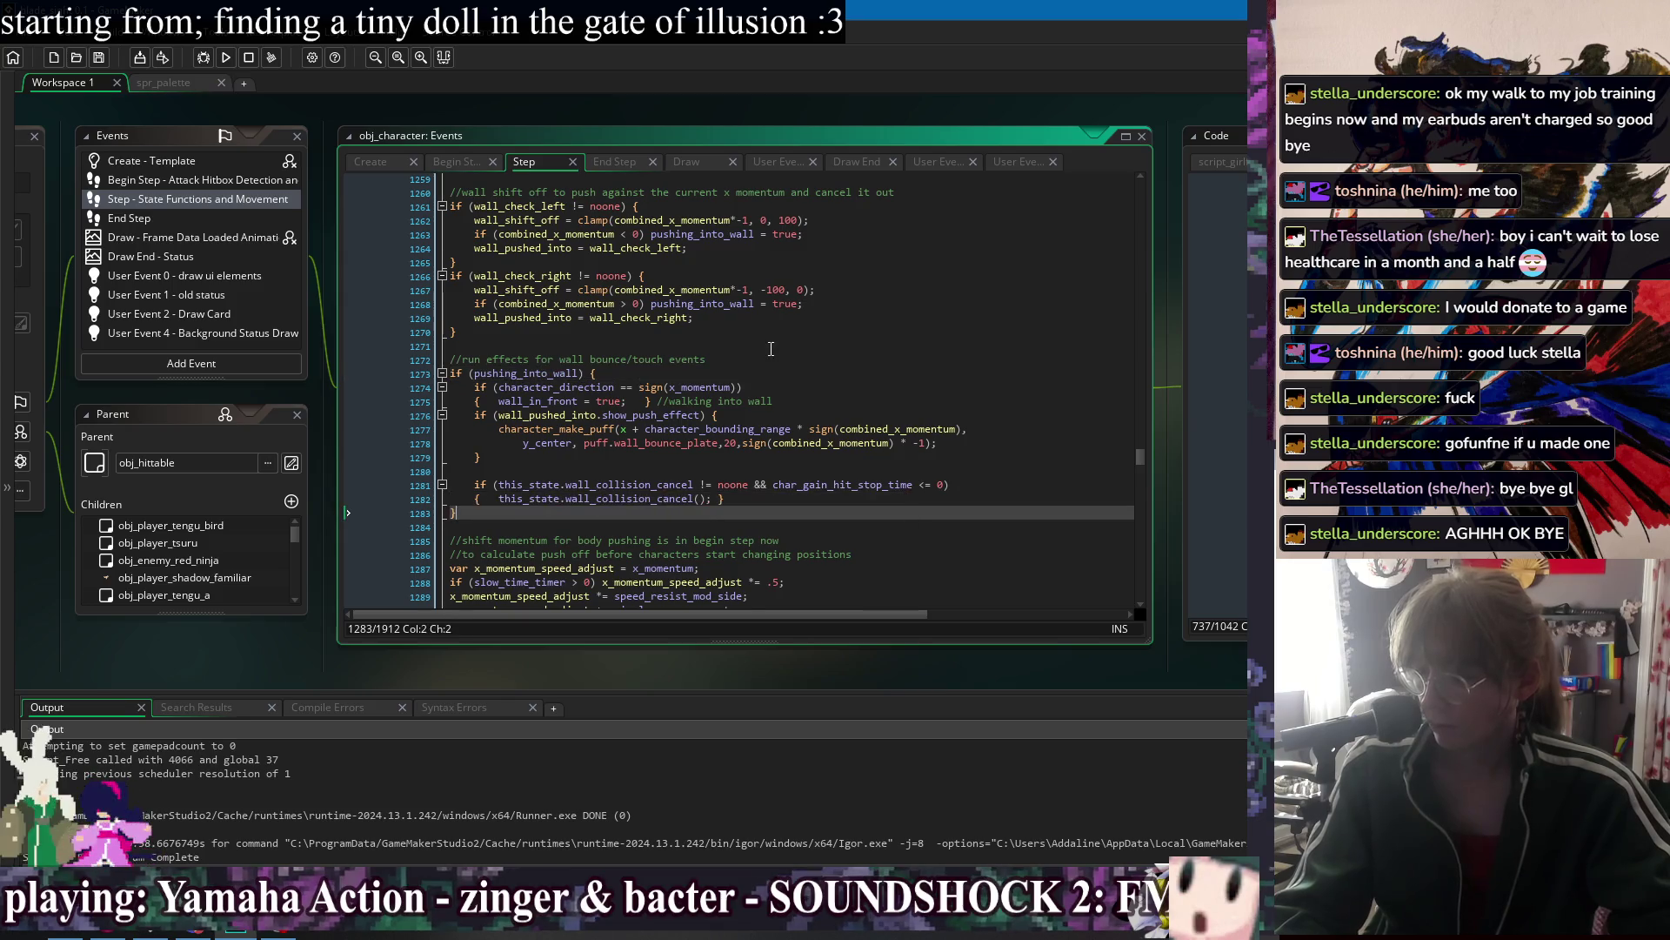
scroll(528, 420, "down", 3)
left_click(528, 422)
scroll(528, 420, "up", 4)
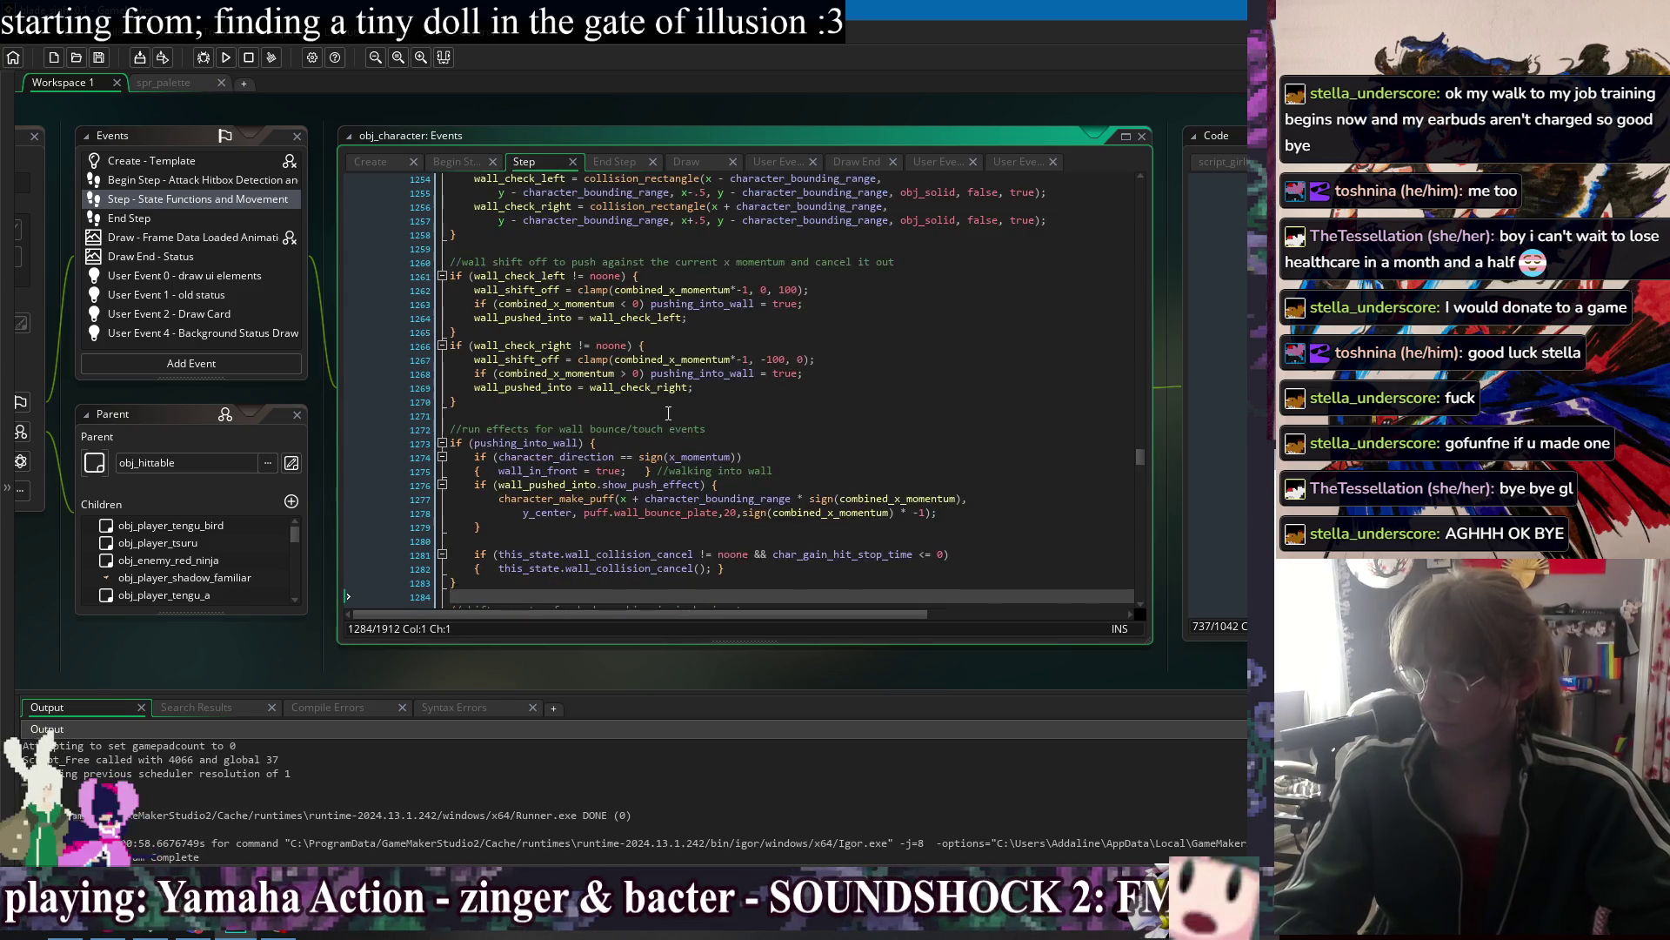
left_click(519, 288)
left_click(845, 325)
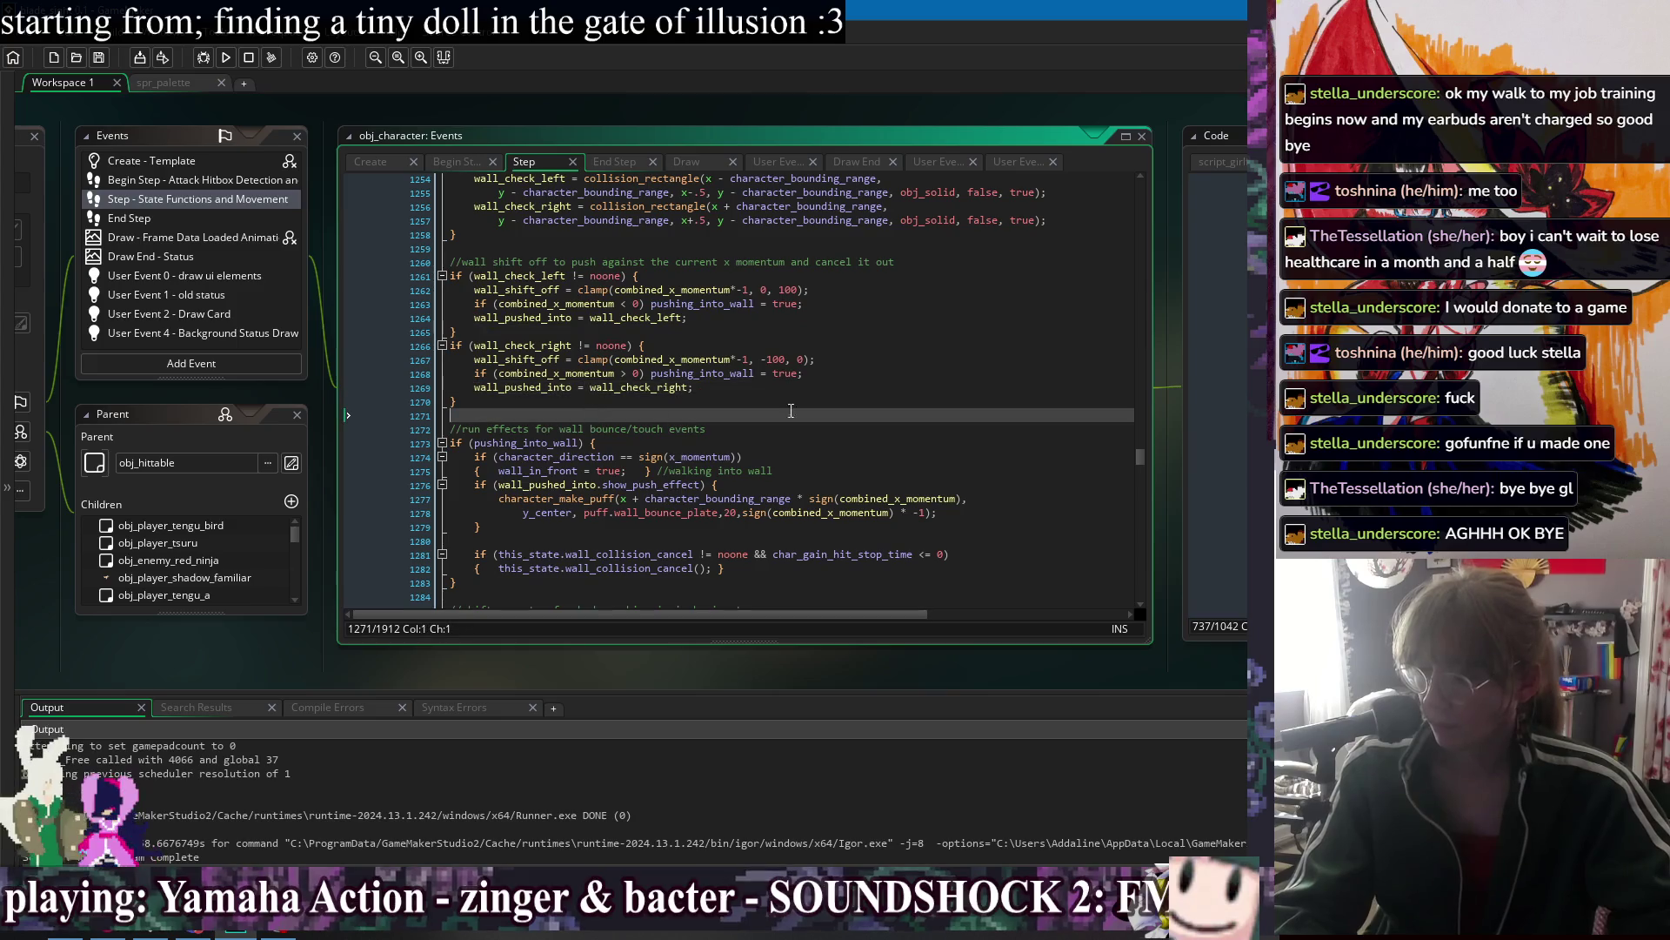
left_click(868, 276)
left_click(884, 412)
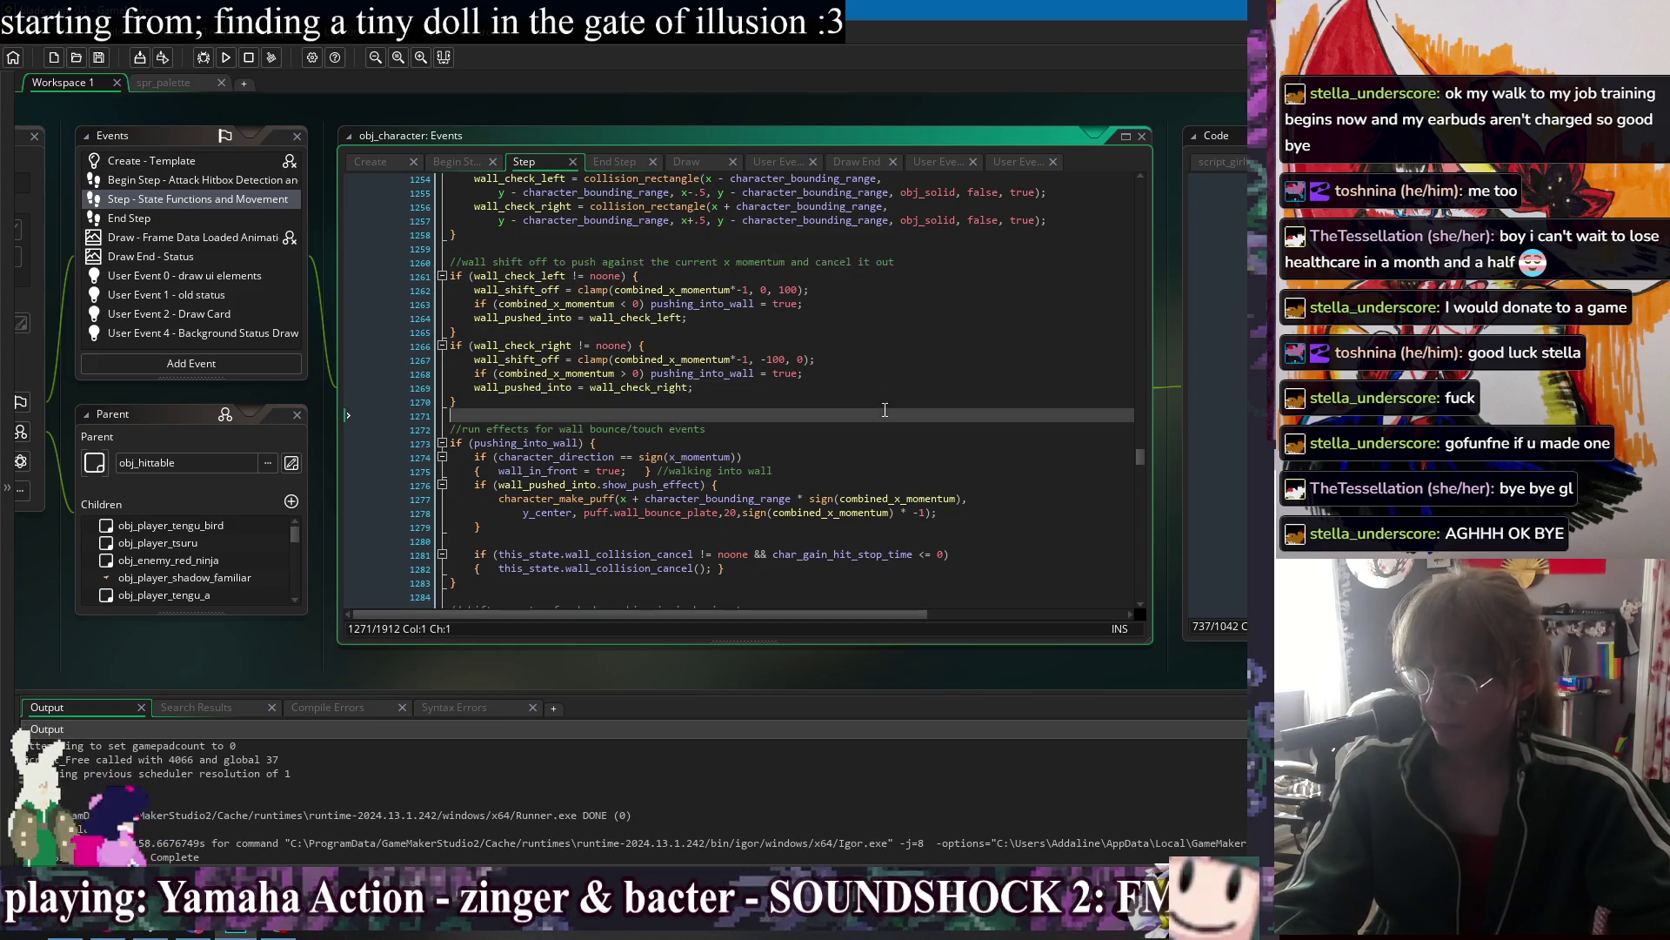
scroll(884, 383, "down", 2)
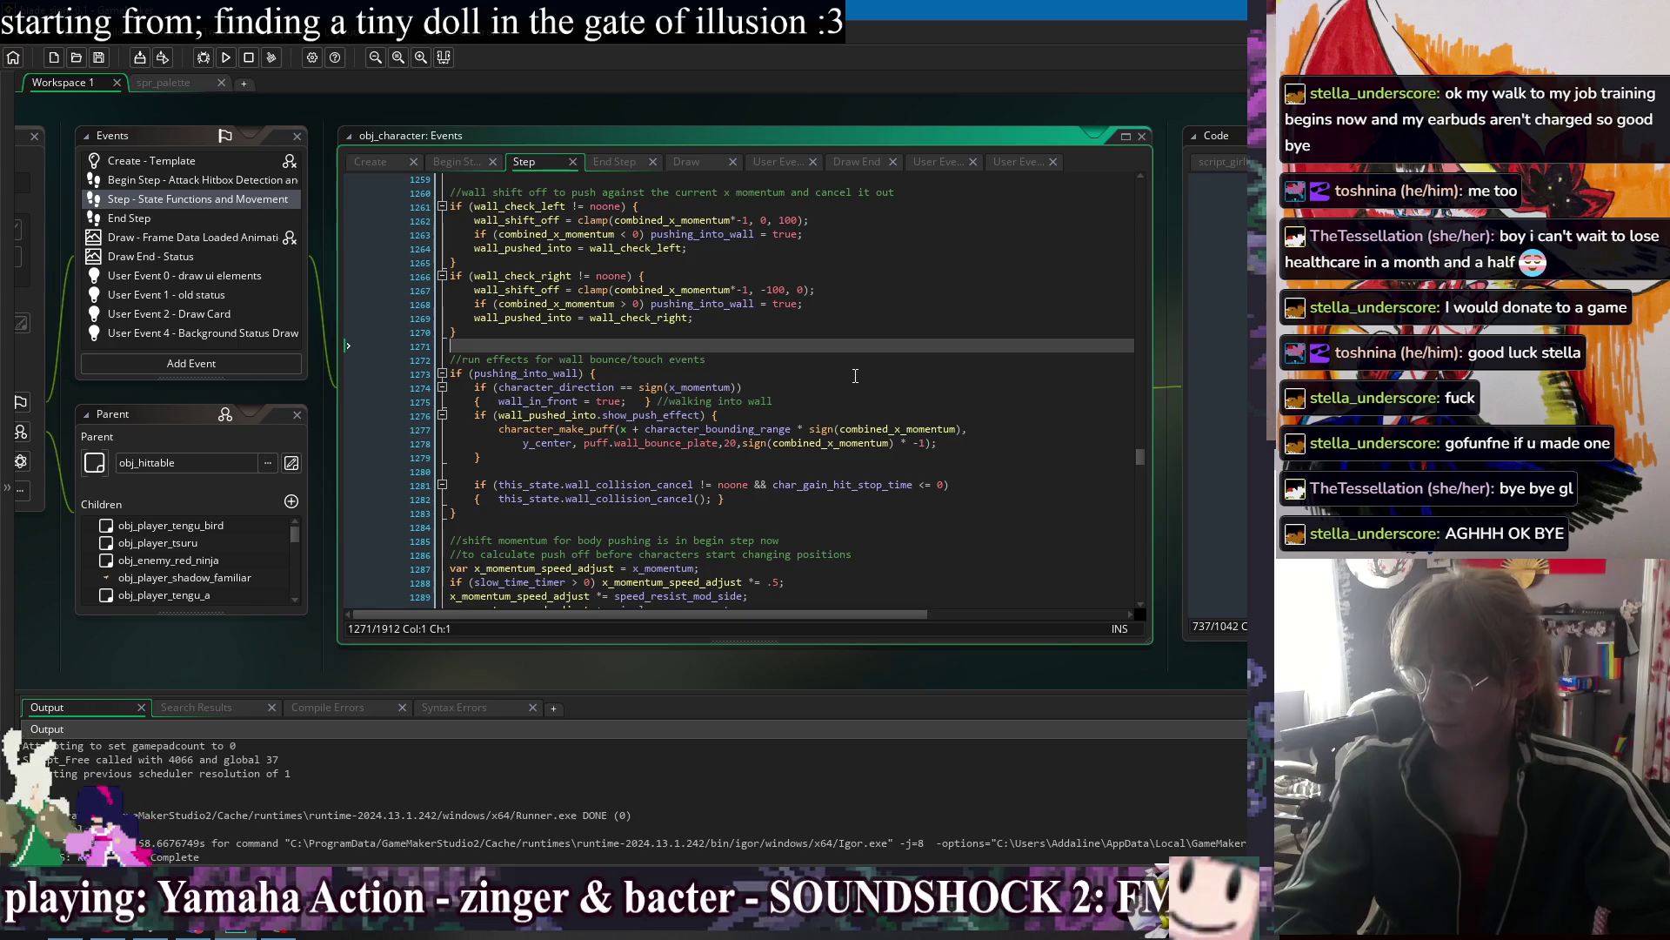
scroll(856, 376, "up", 2)
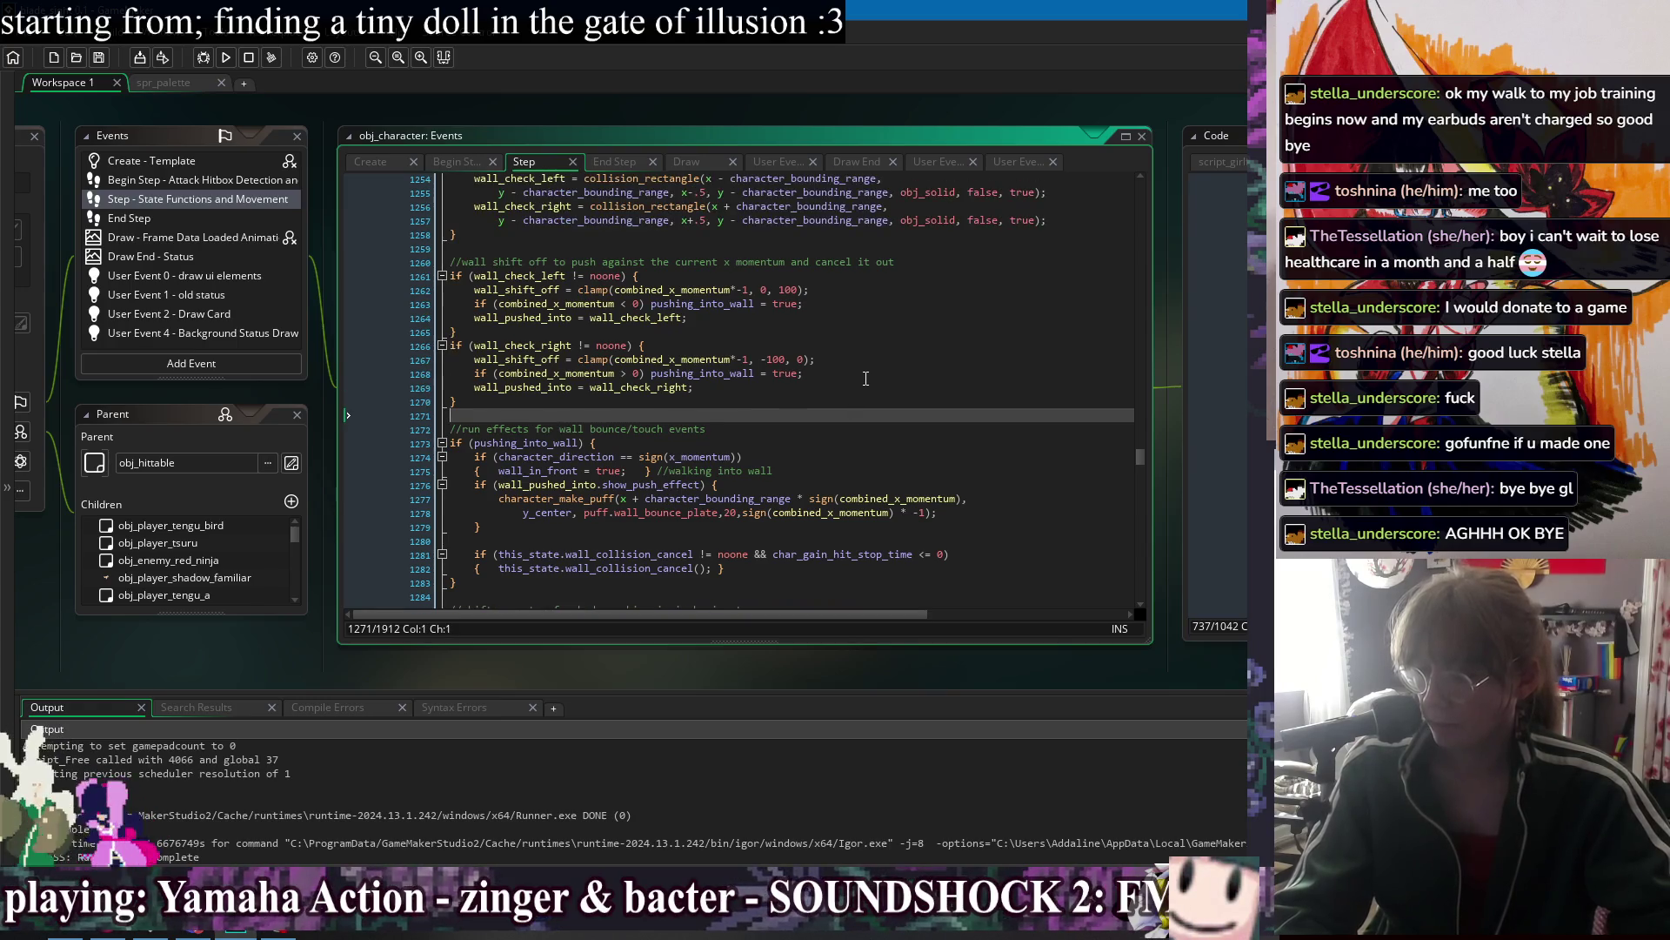
scroll(835, 435, "up", 3)
scroll(829, 461, "down", 1)
left_click_drag(474, 394, 815, 394)
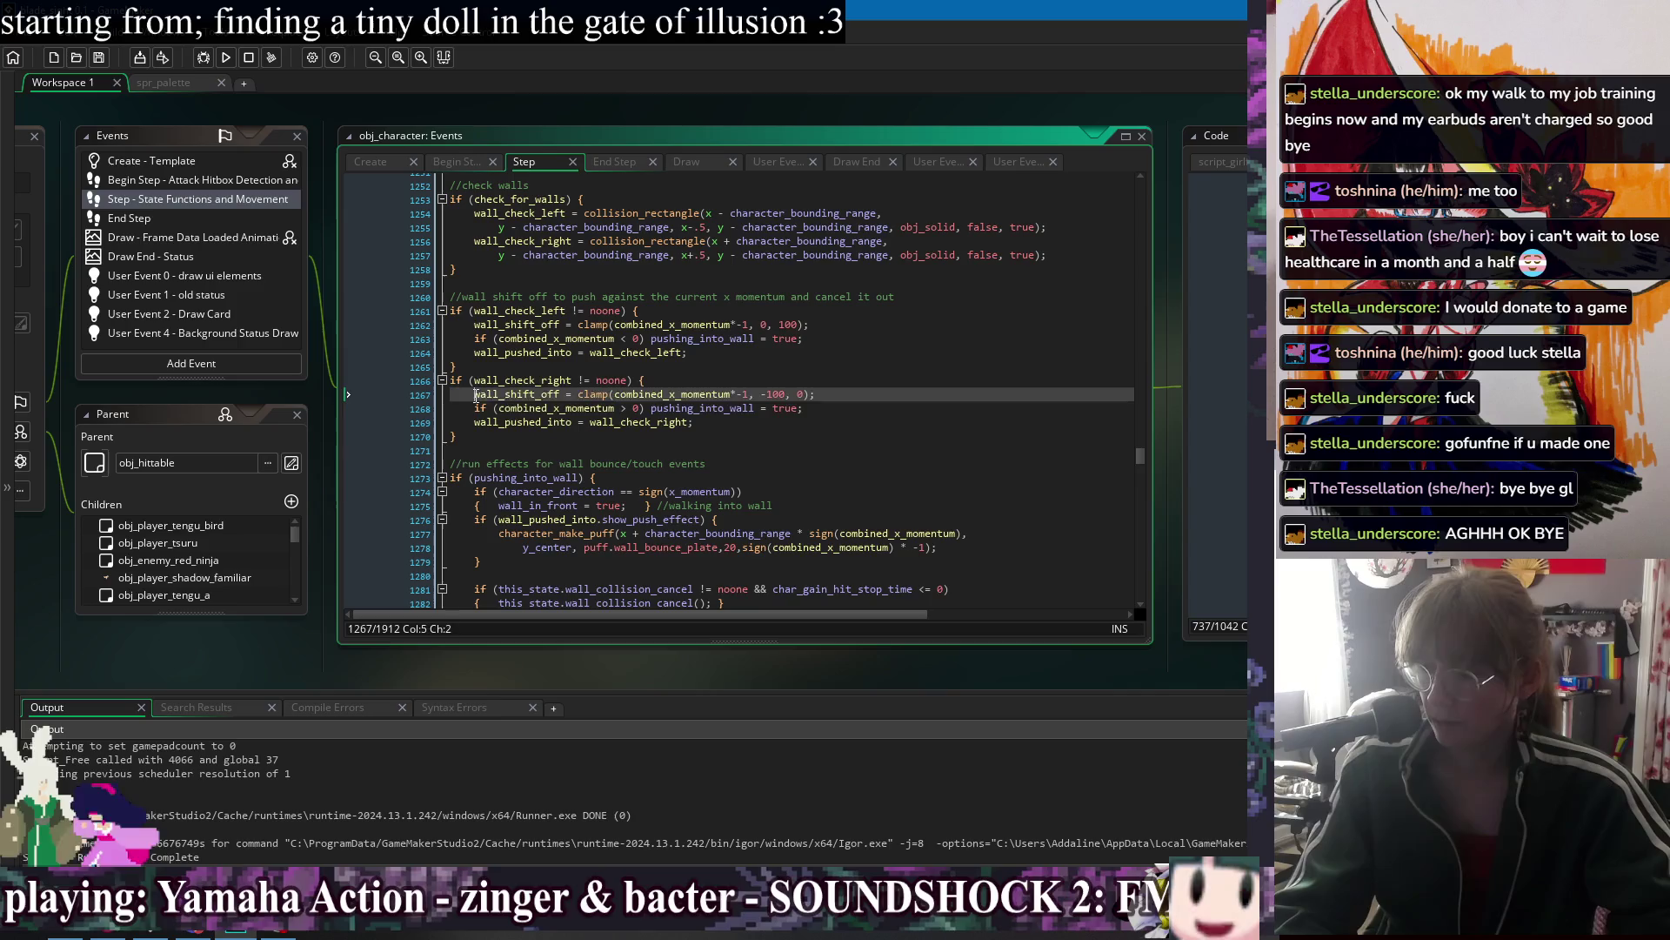
left_click(964, 421)
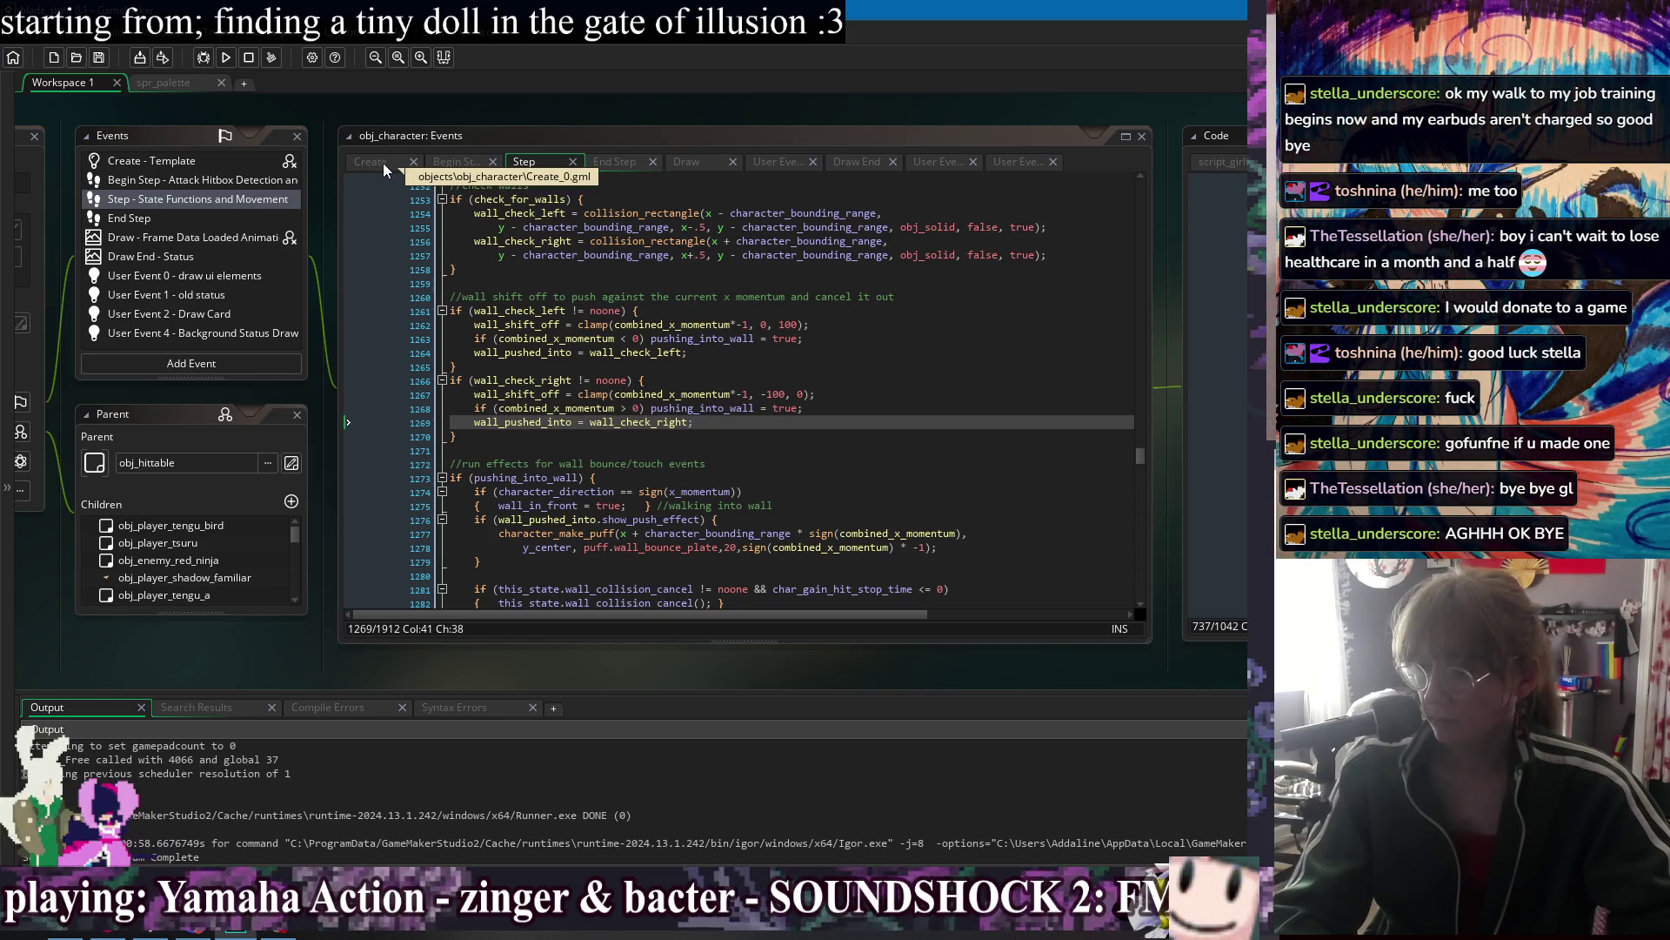
left_click(843, 488)
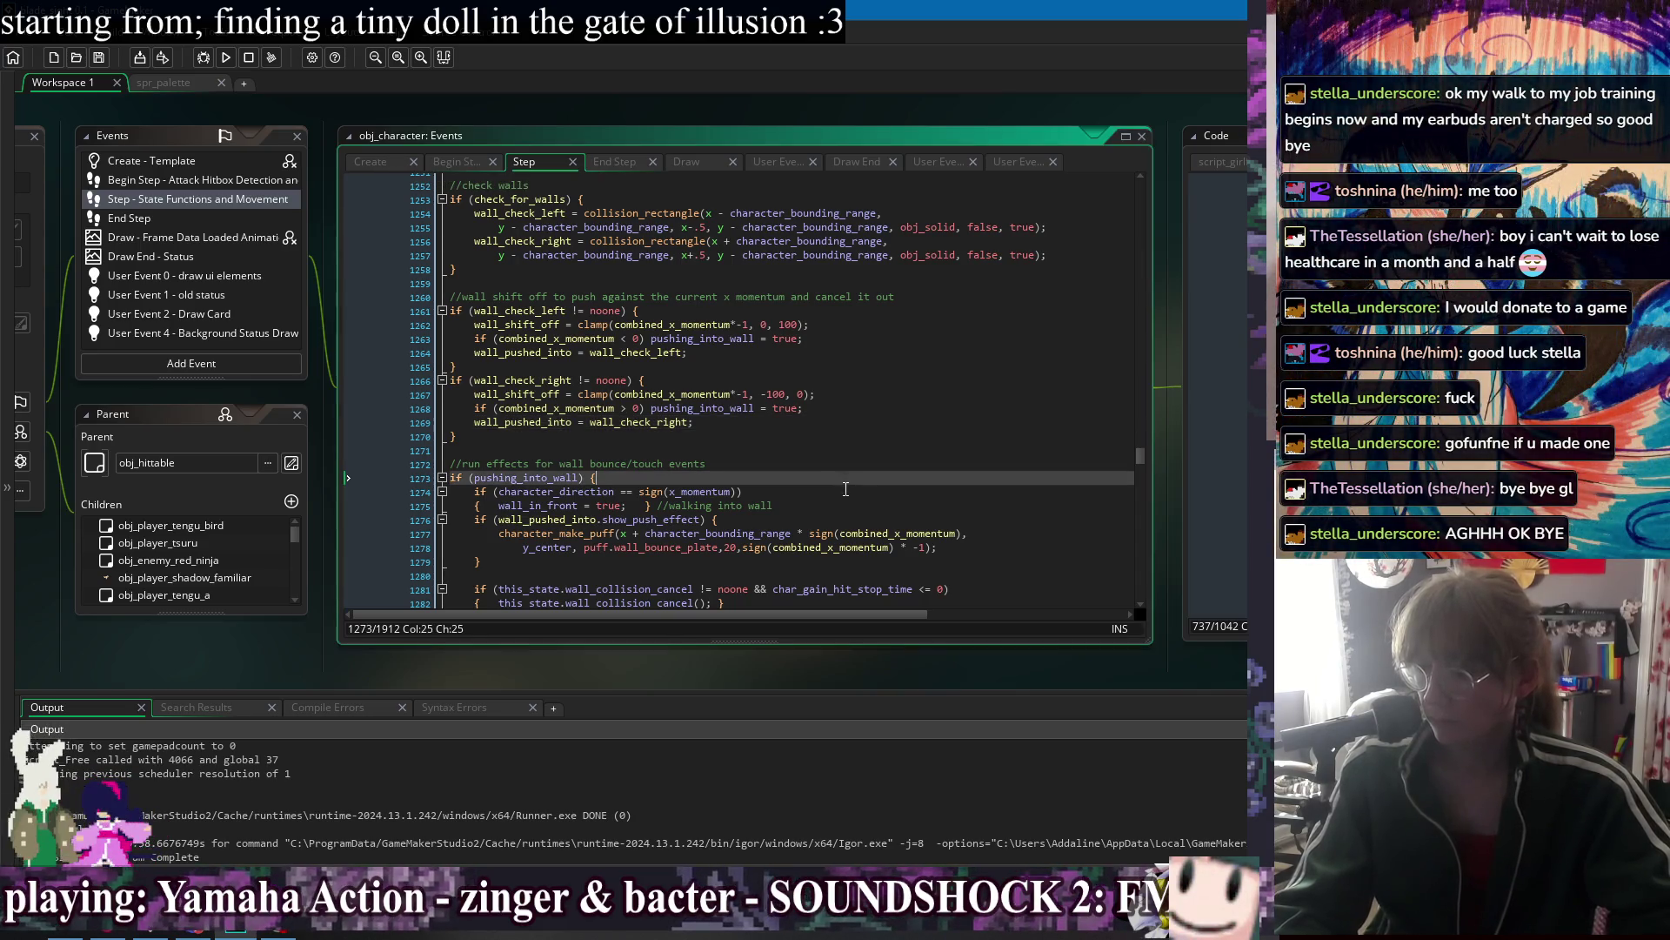
key("Down")
Search the code for pushing_into_wall and jump to its next use.
left_click(735, 408)
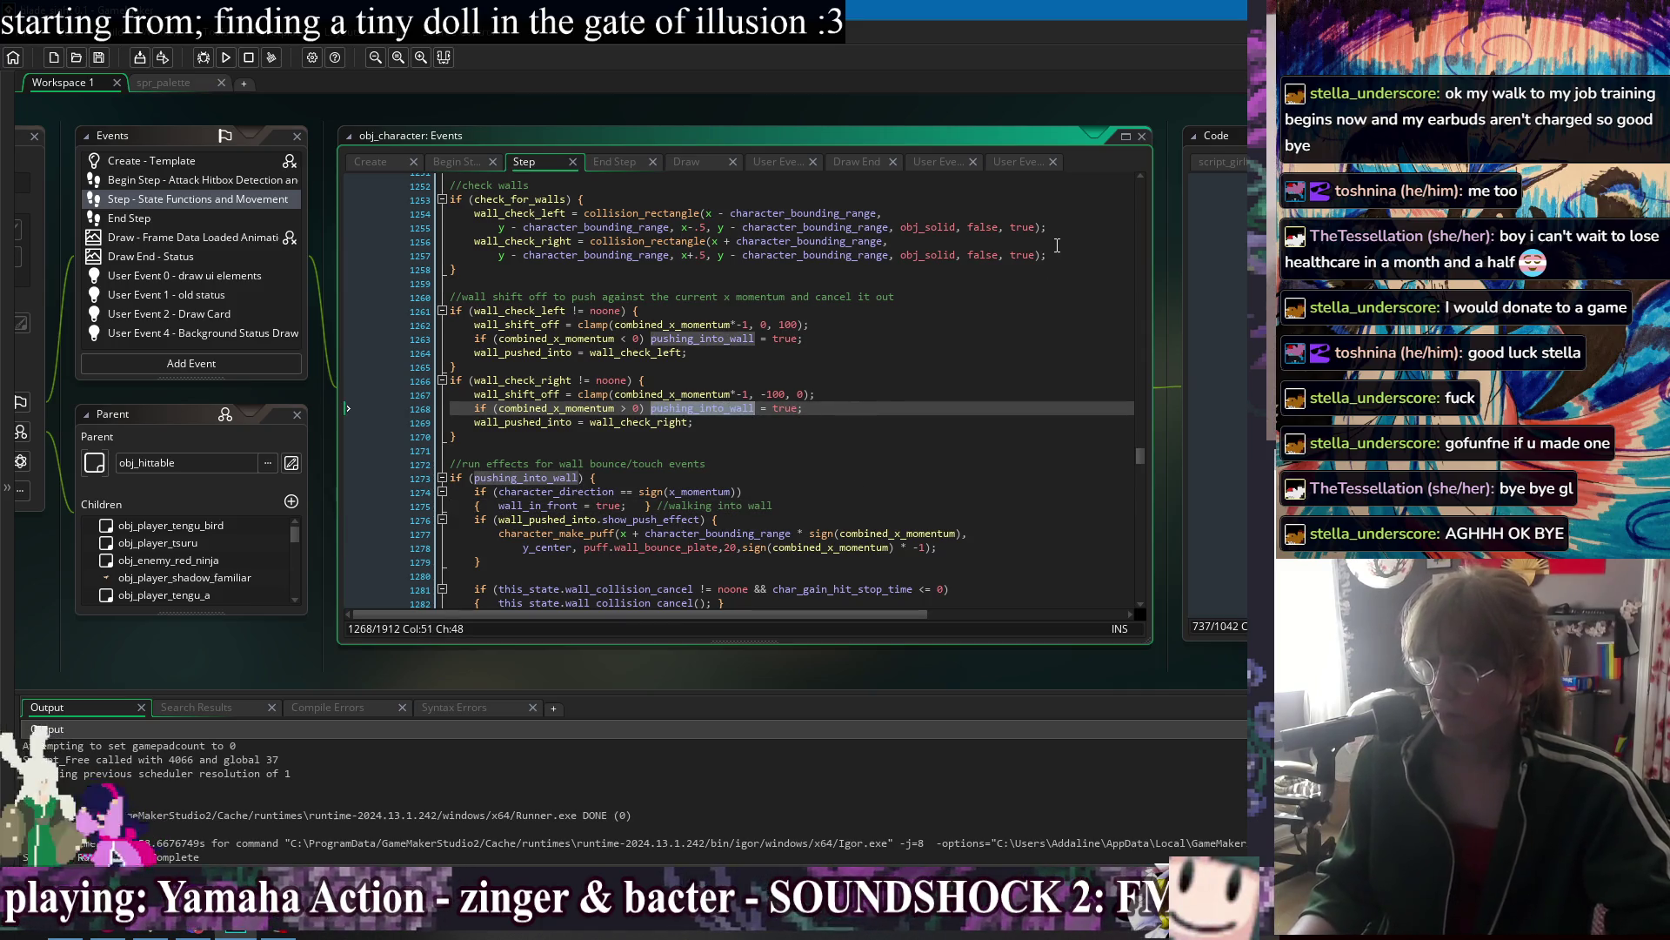
key("ctrl+f")
left_click(1113, 202)
Step through pushing_into_wall matches back to line 1268, where it is set true.
left_click(1113, 202)
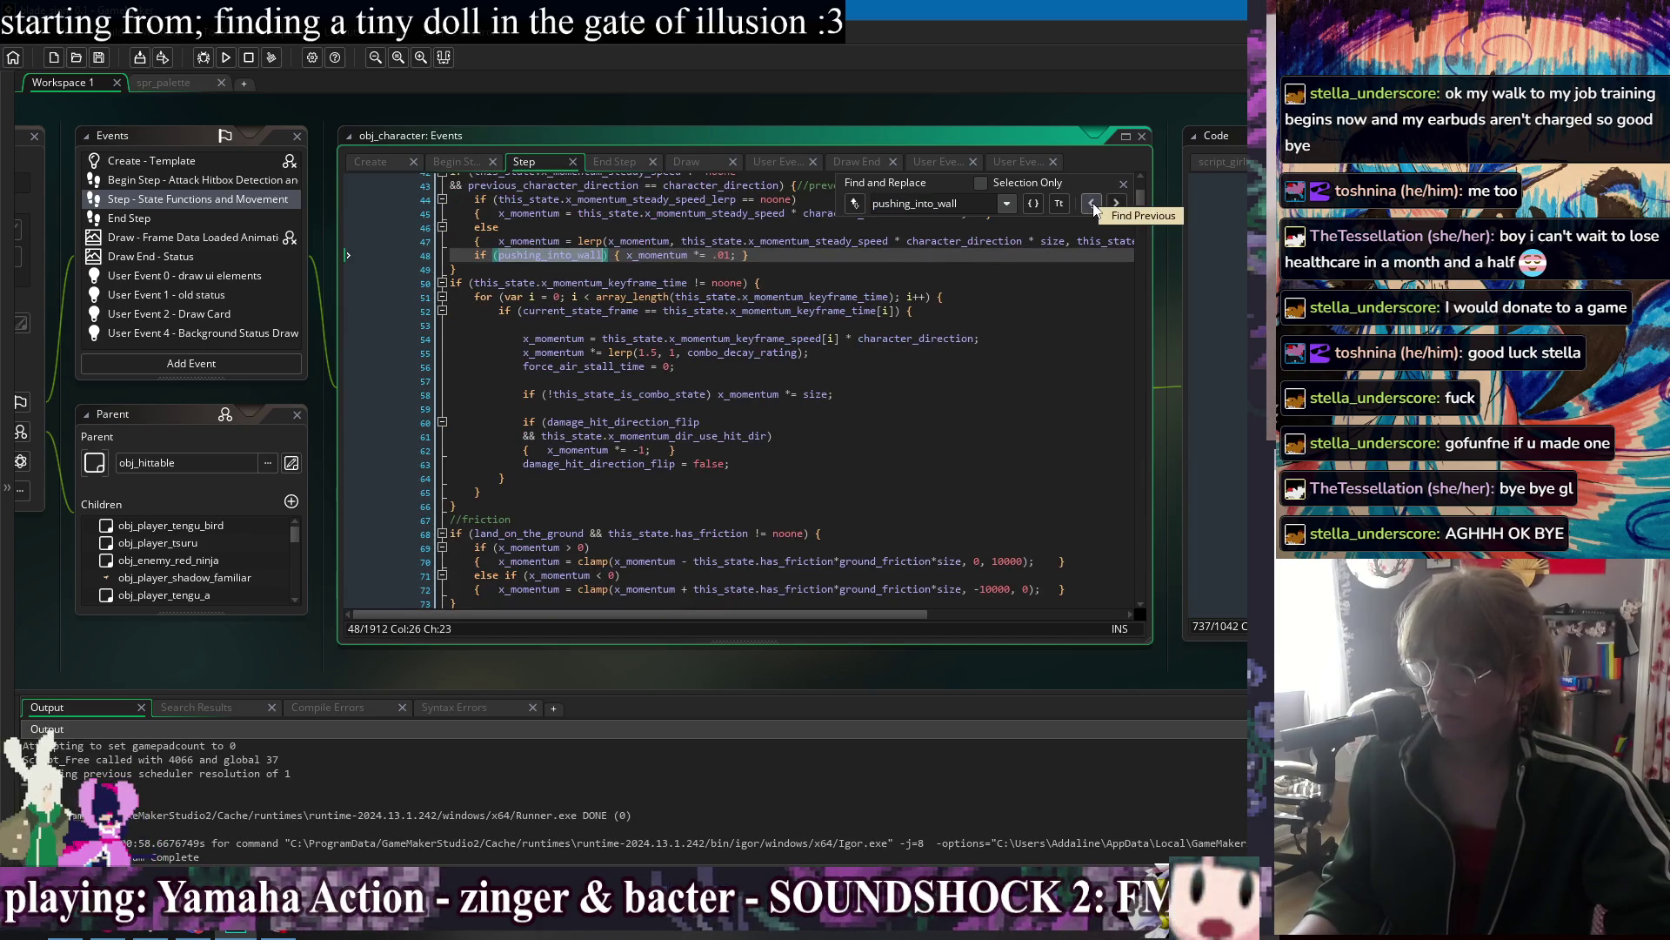
scroll(1067, 274, "up", 2)
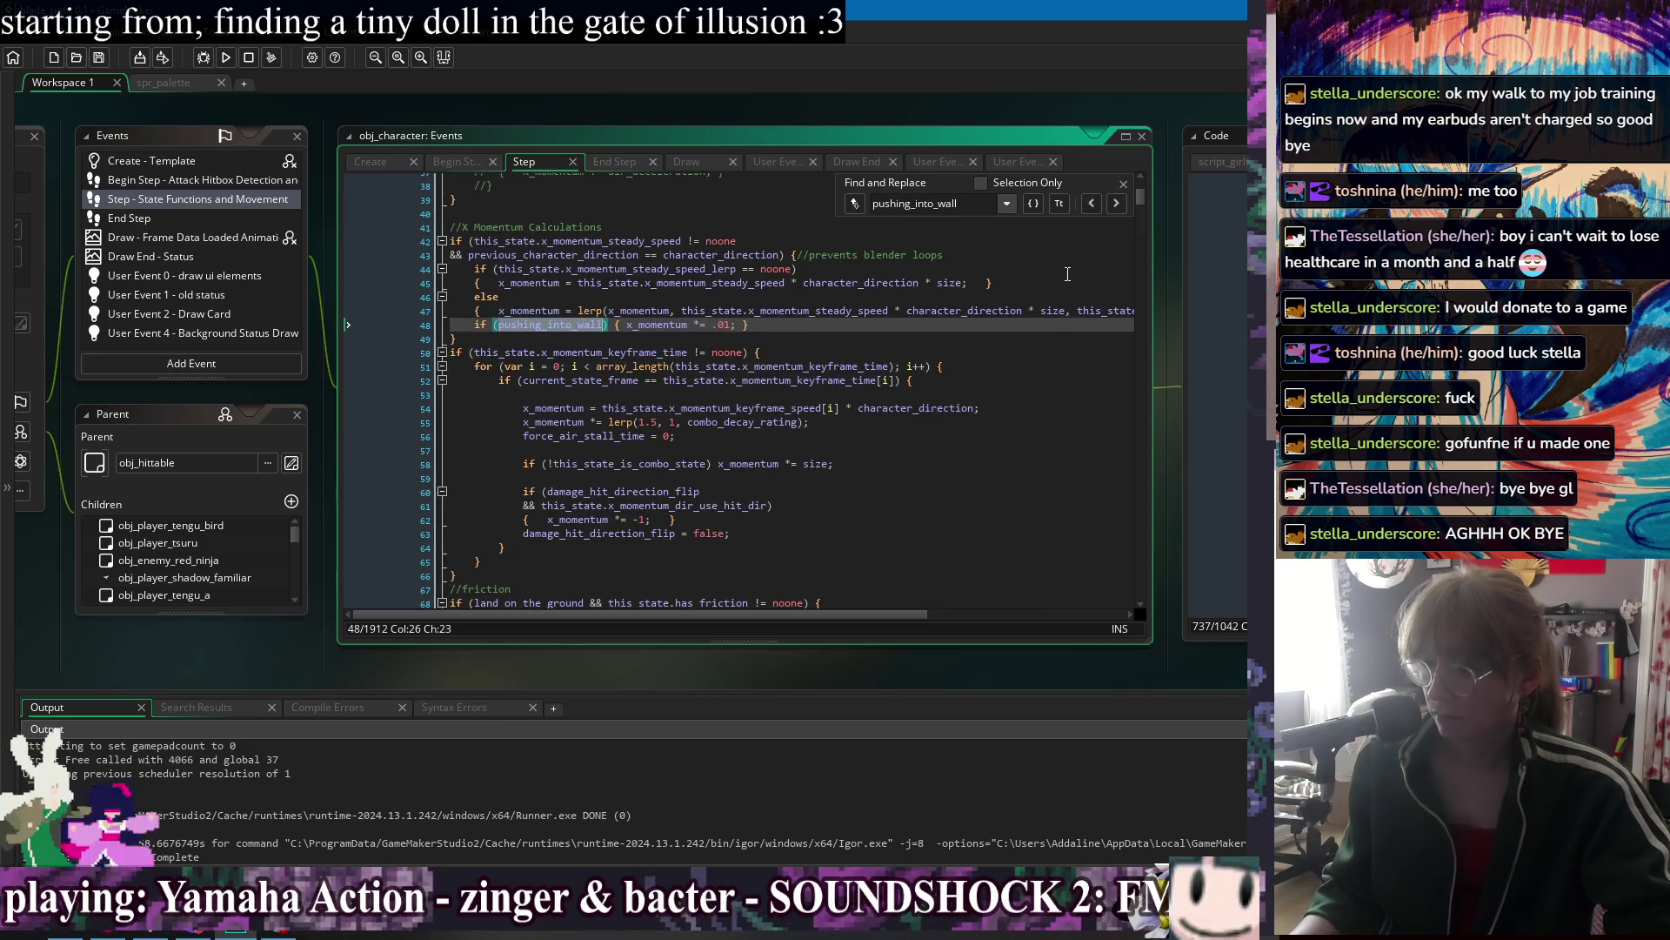
left_click(1093, 205)
left_click(1123, 183)
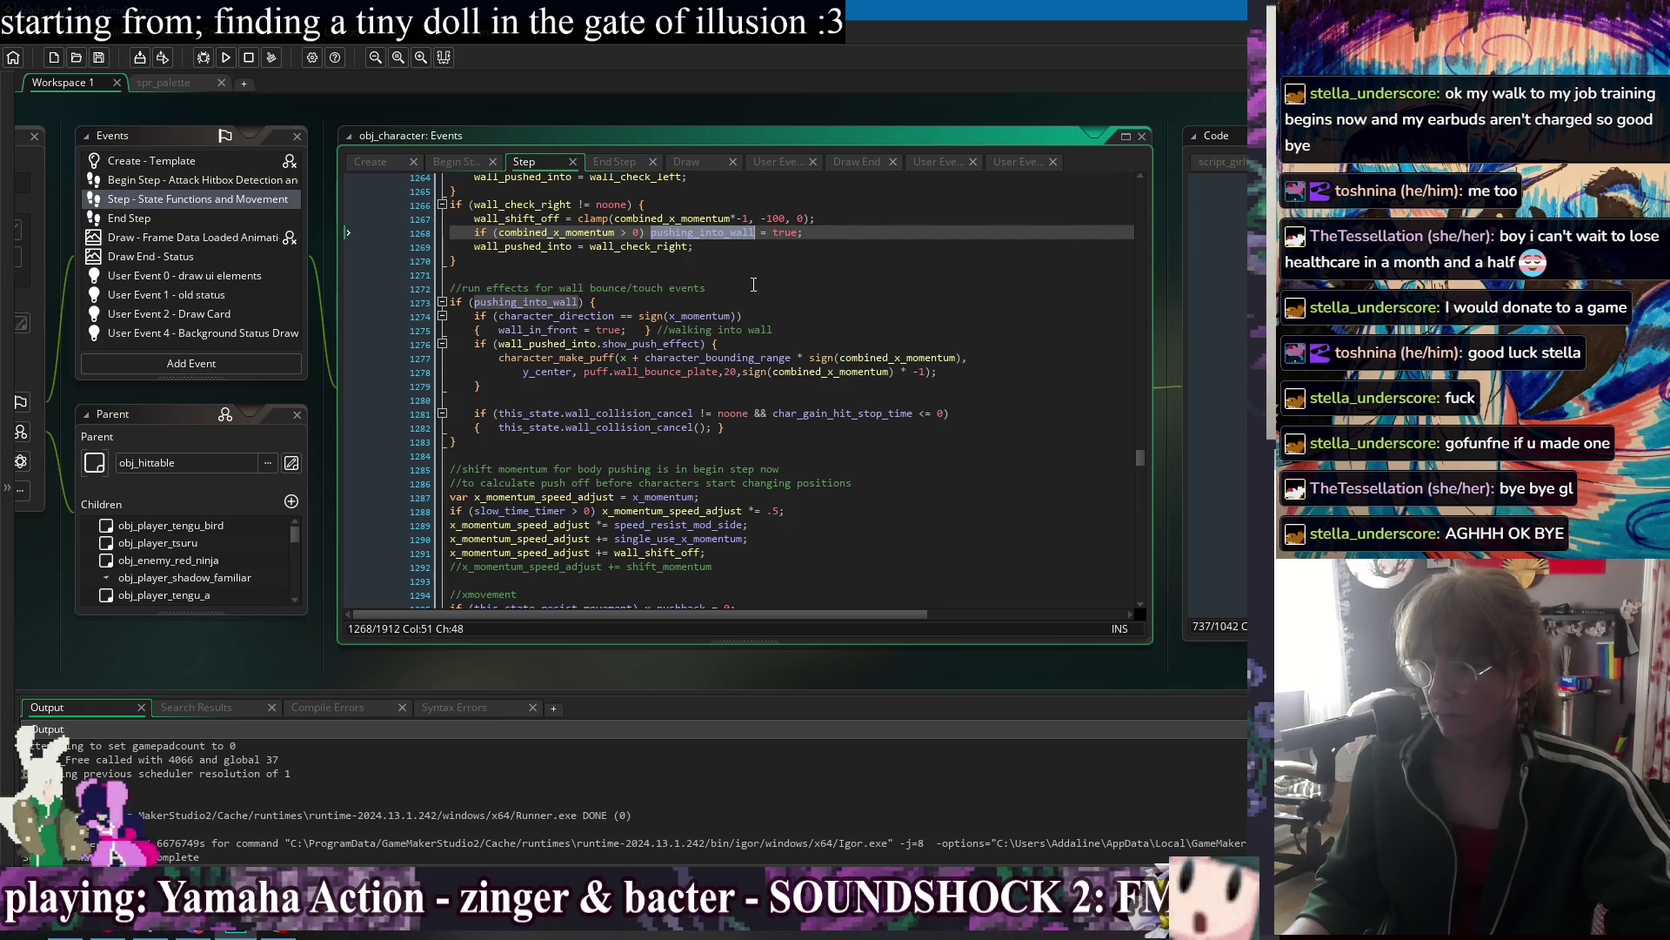
Inspect the wall touch effects code and list the open object windows.
left_click(753, 284)
scroll(754, 285, "up", 3)
left_click(542, 113)
right_click(536, 107)
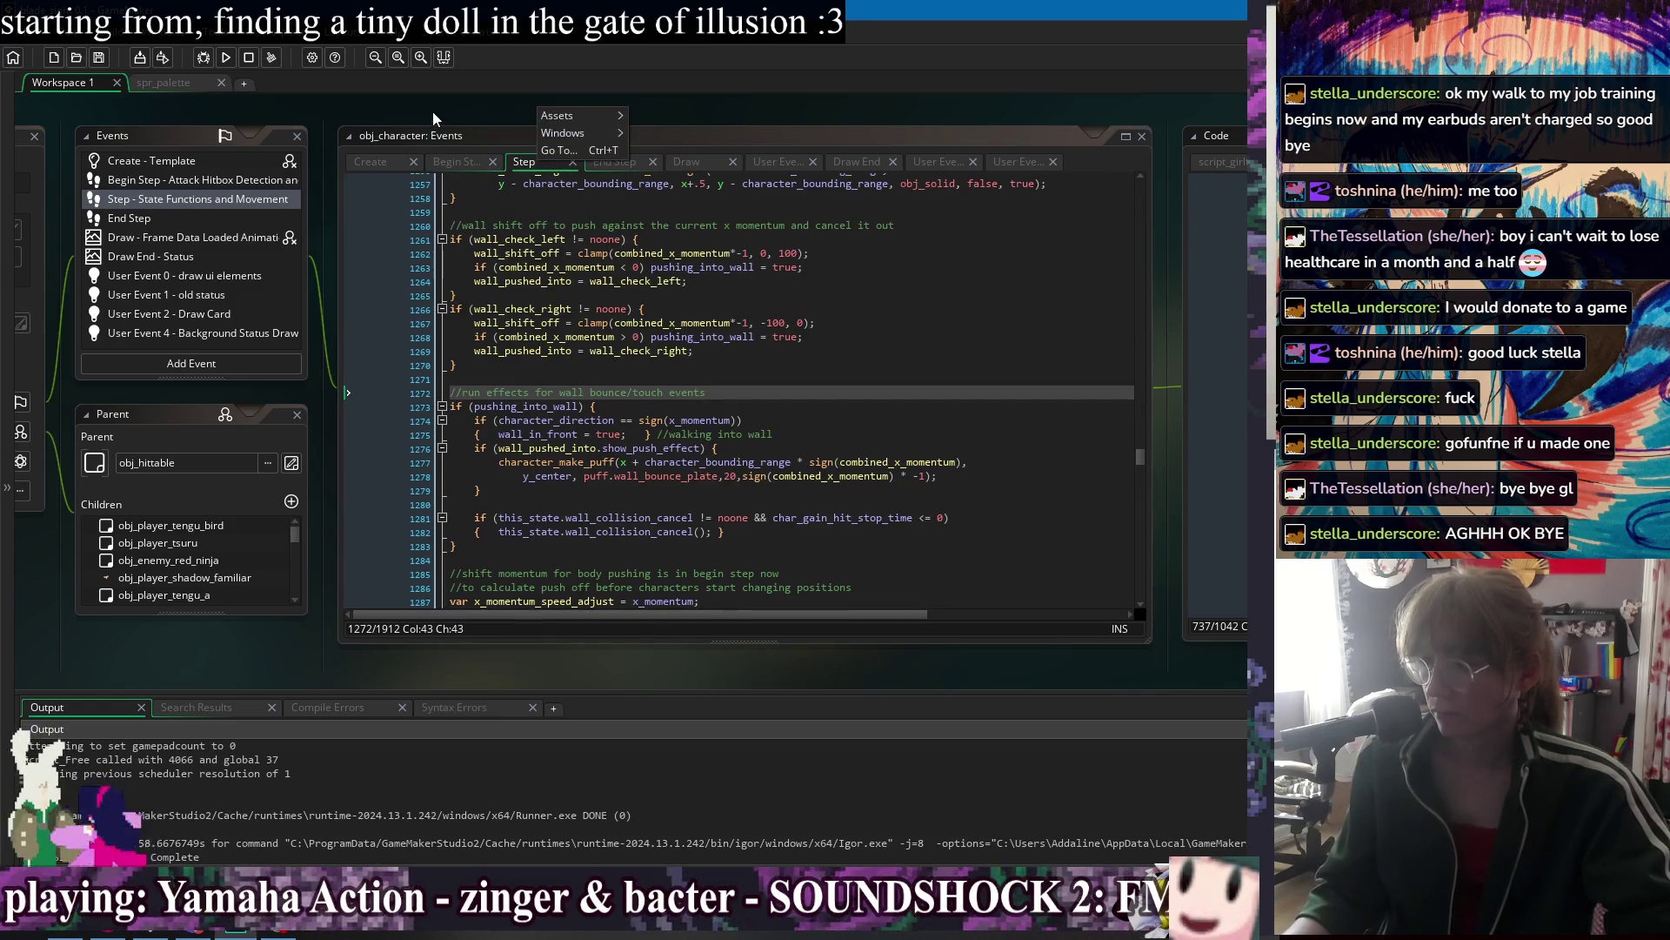
left_click(451, 108)
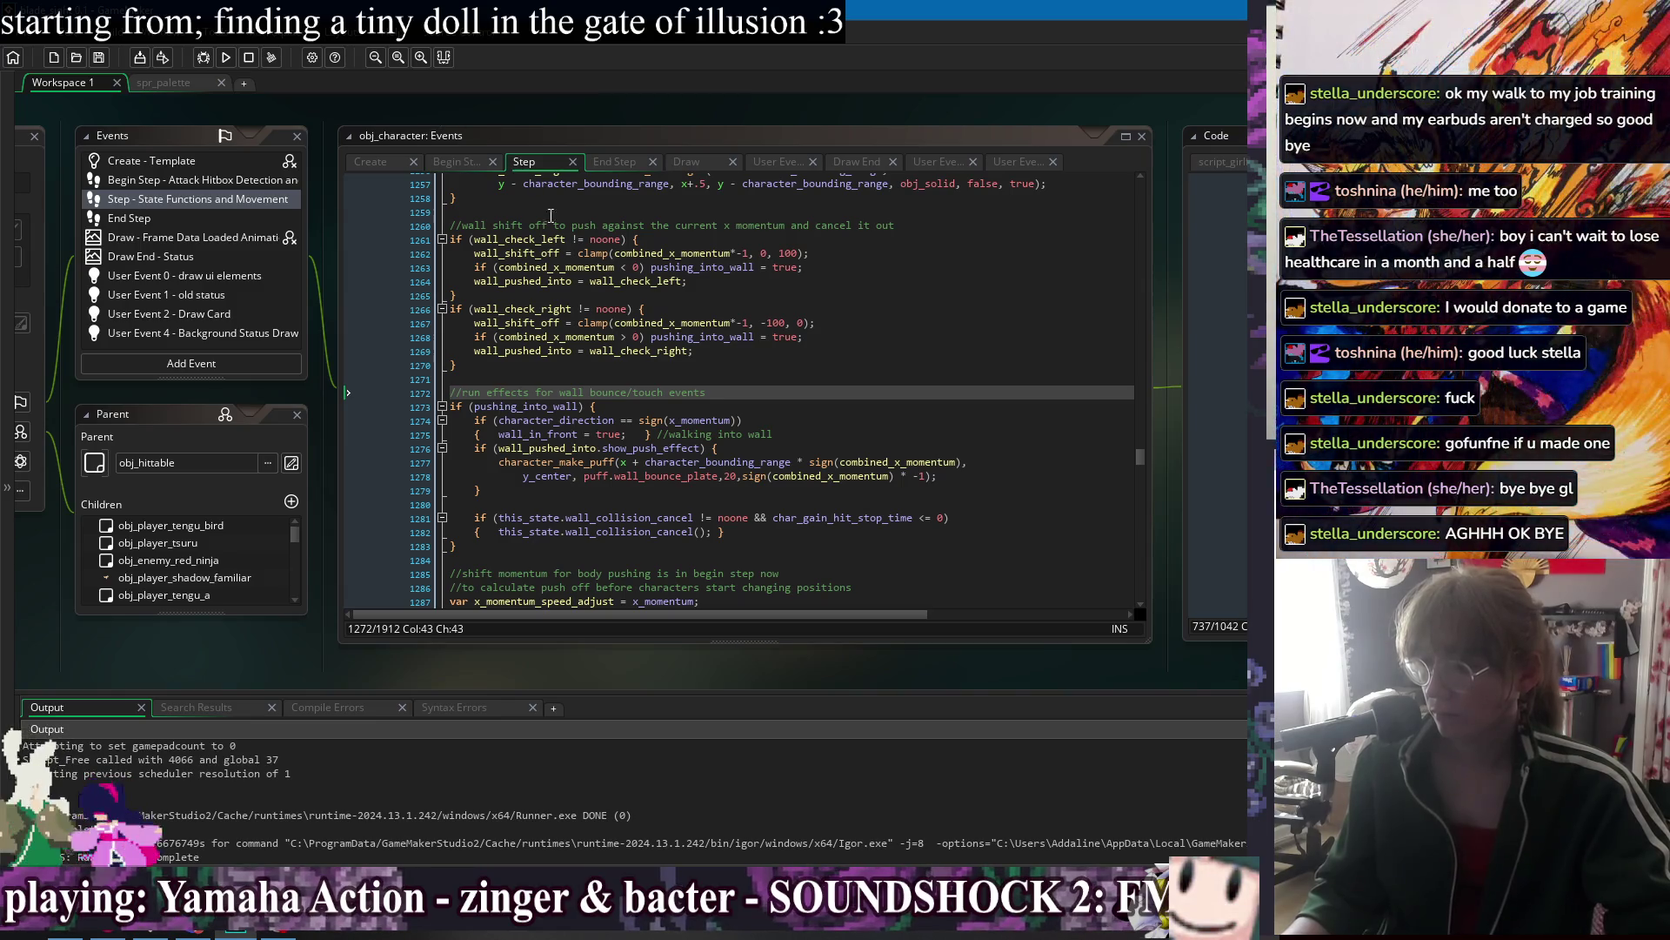
left_click(780, 337)
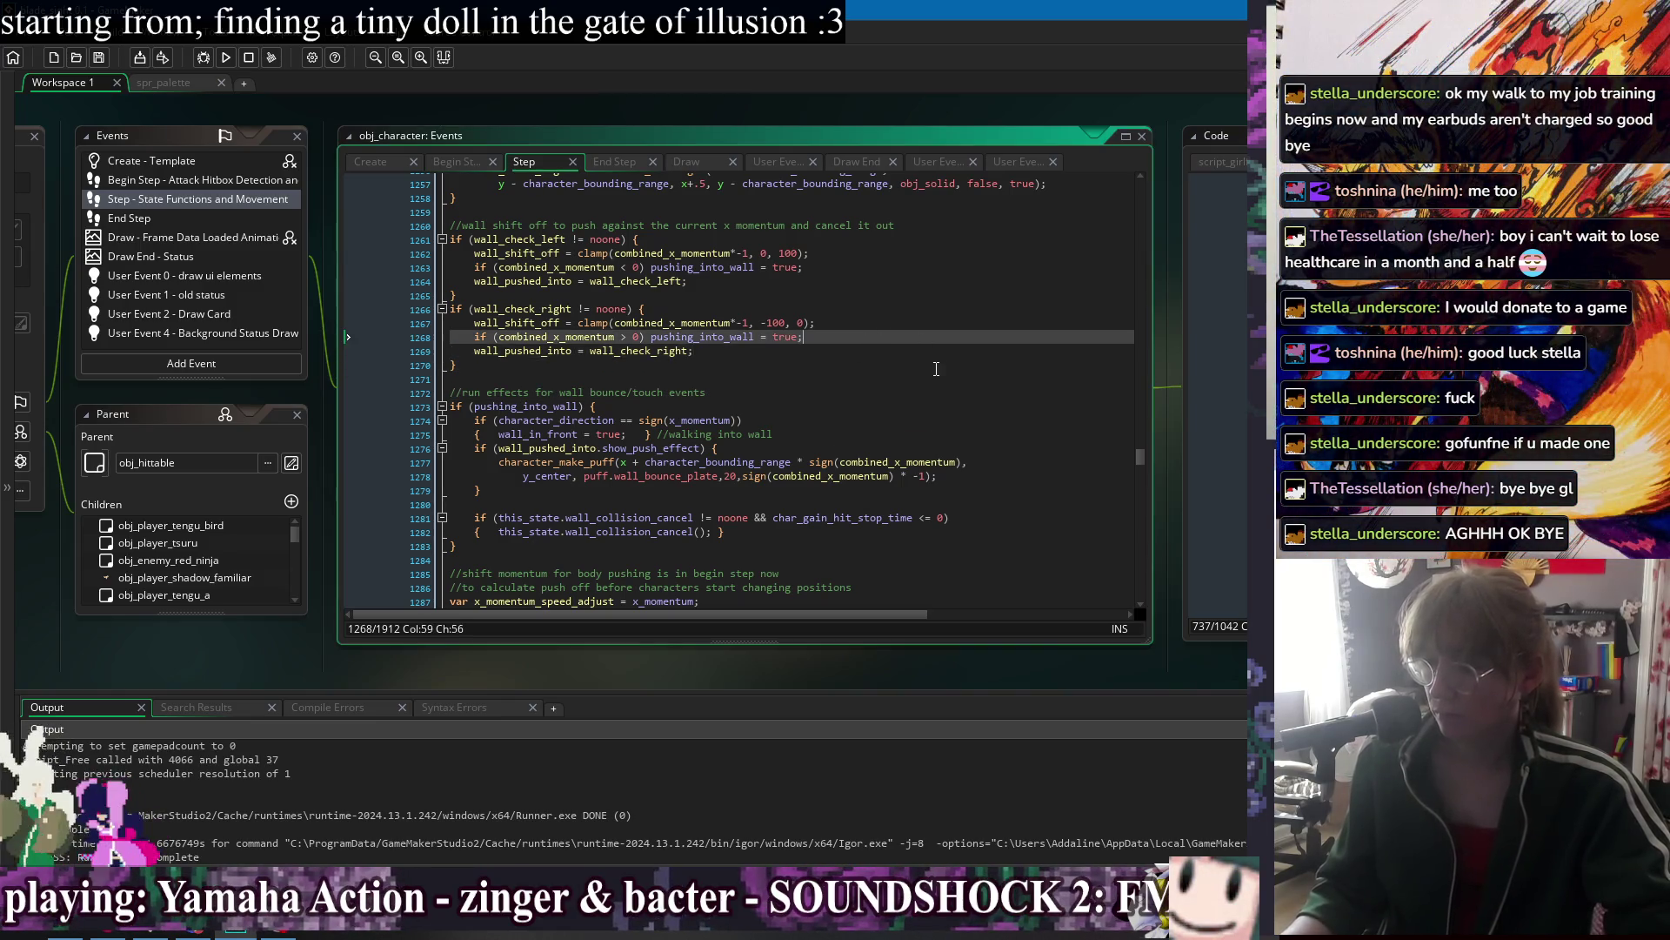
right_click(519, 110)
mouse_move(592, 123)
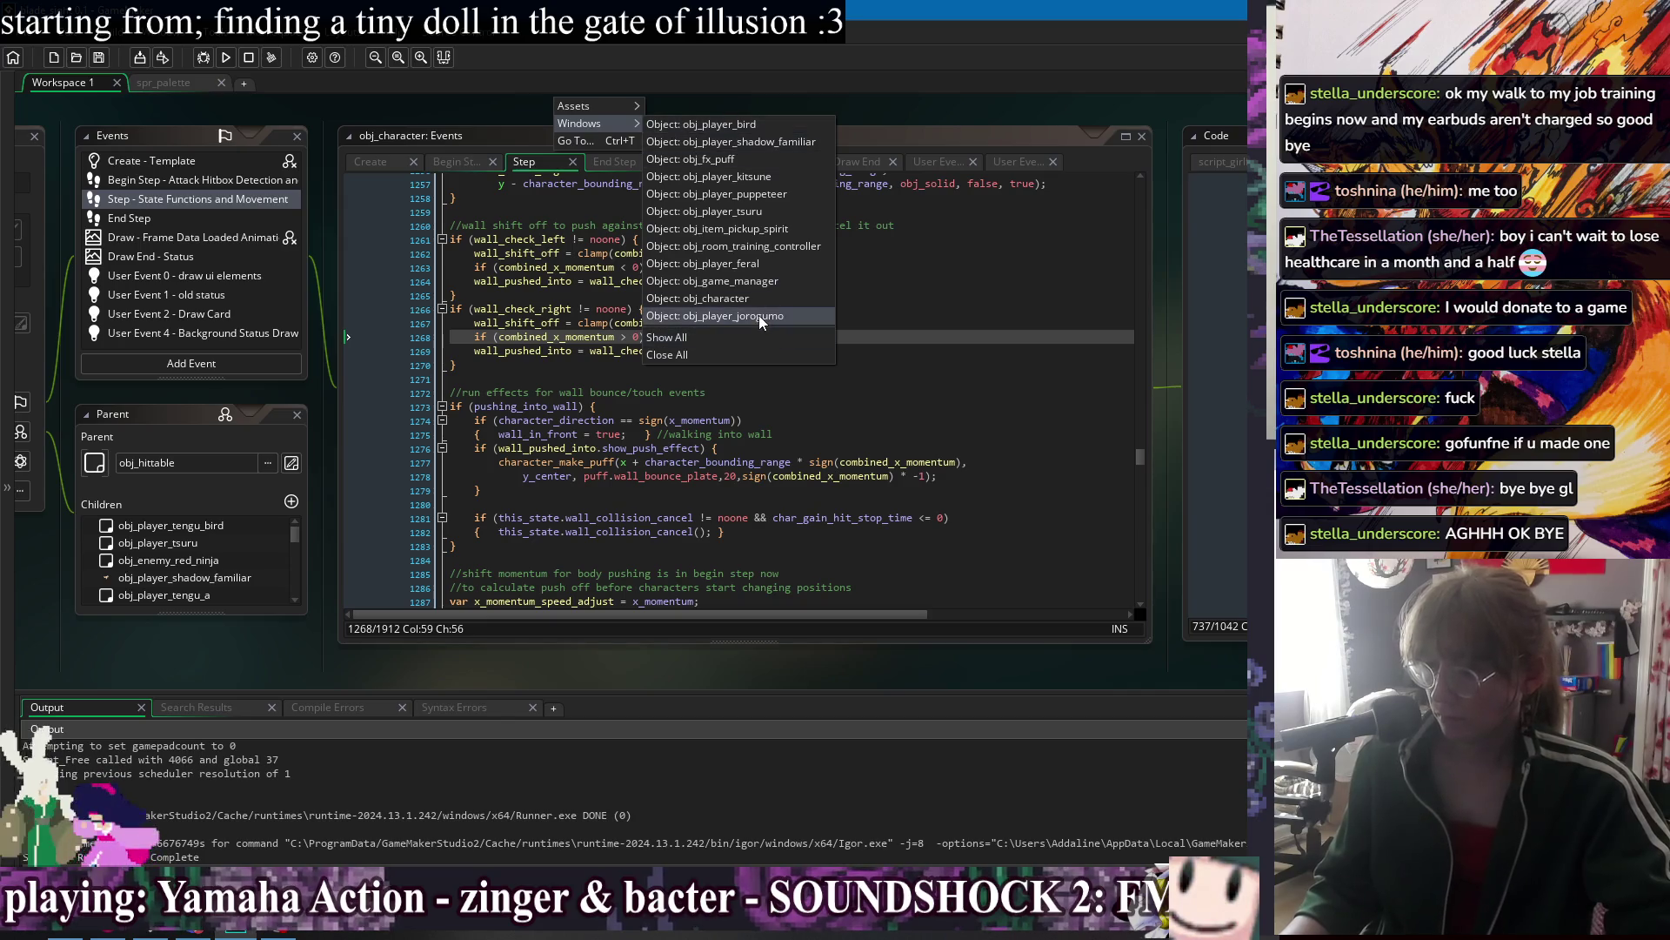
Examine the can_push_into_walls noone check on line 1250.
key("Escape")
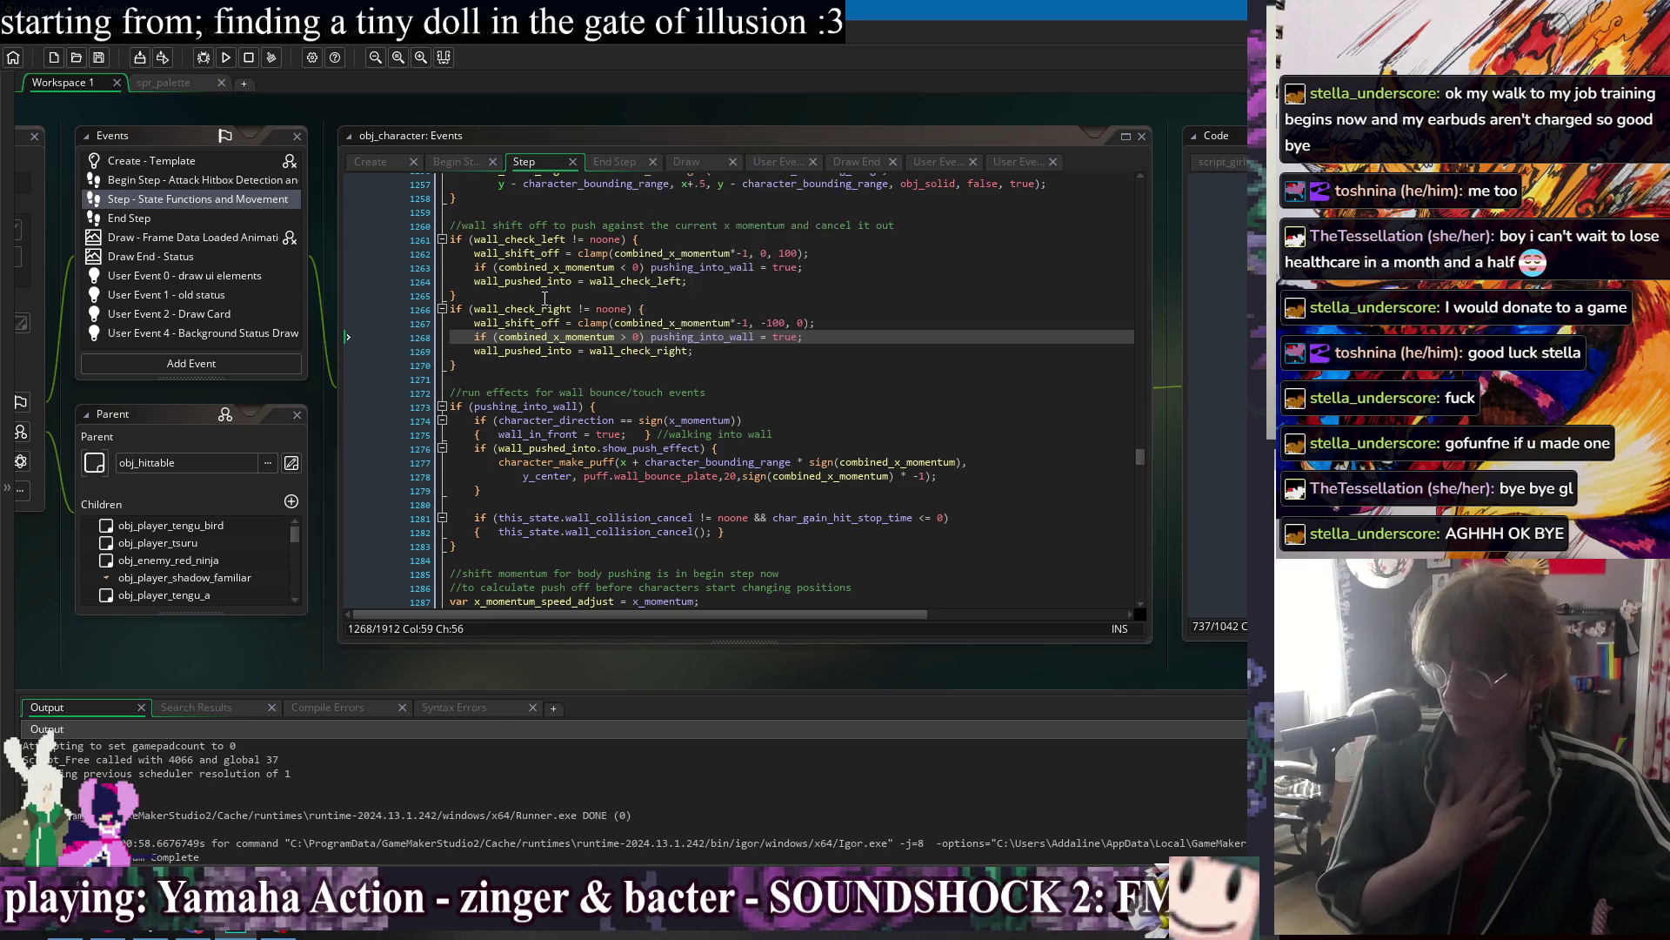
scroll(607, 340, "up", 3)
scroll(606, 294, "up", 1)
left_click(628, 226)
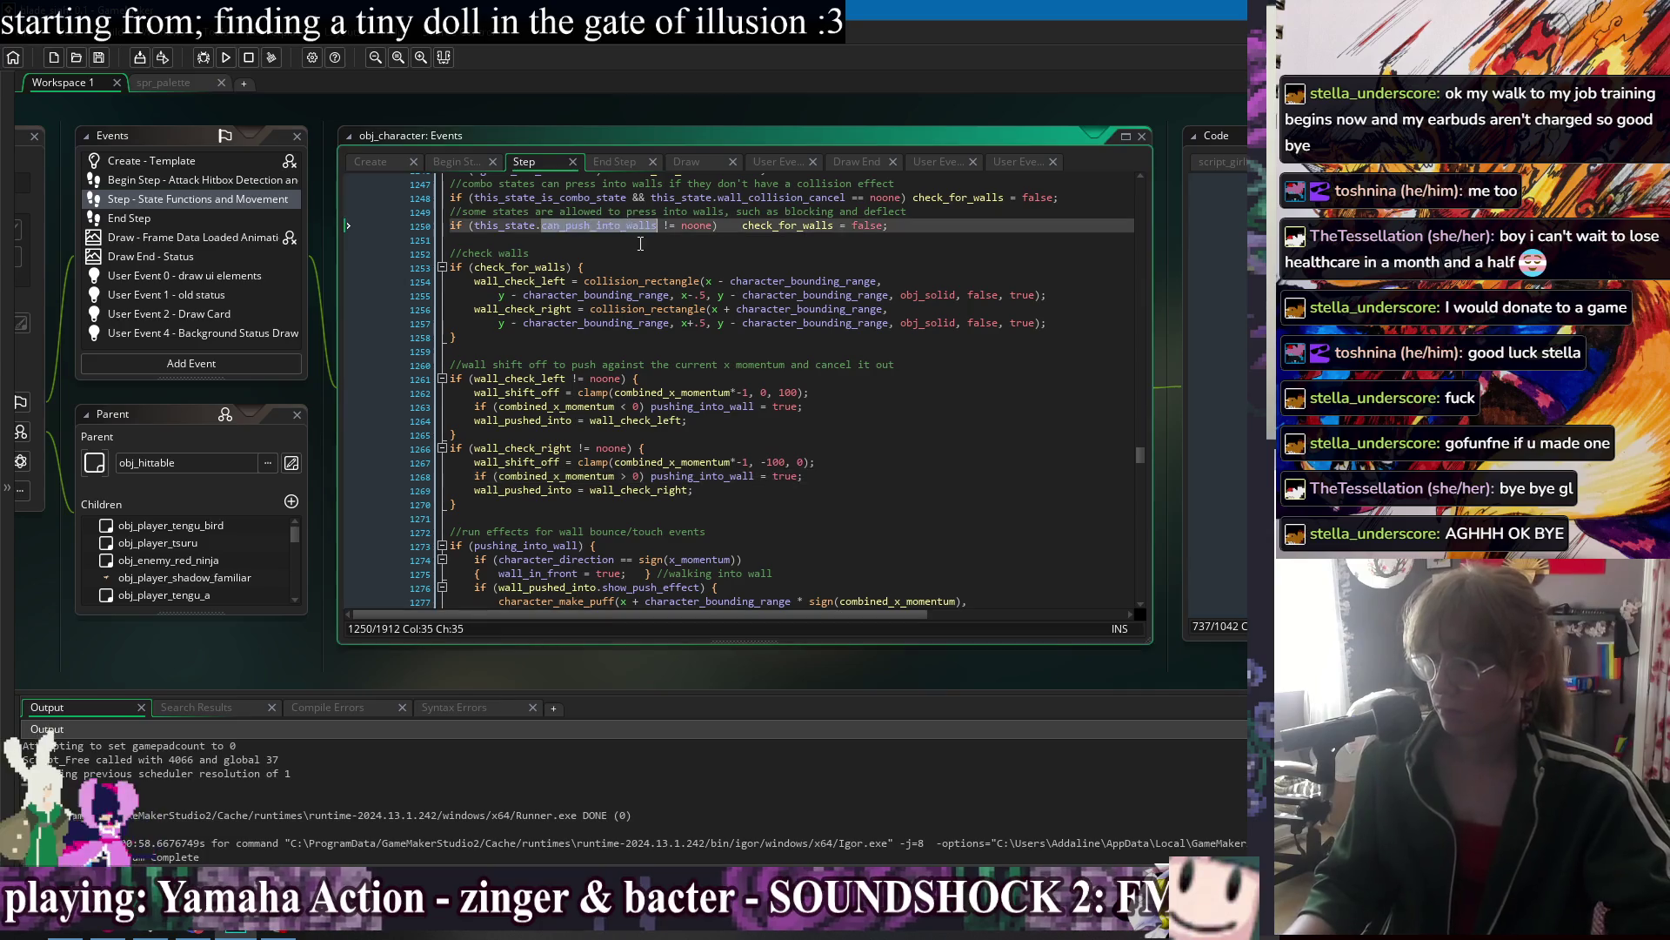
left_click(682, 252)
double_click(705, 225)
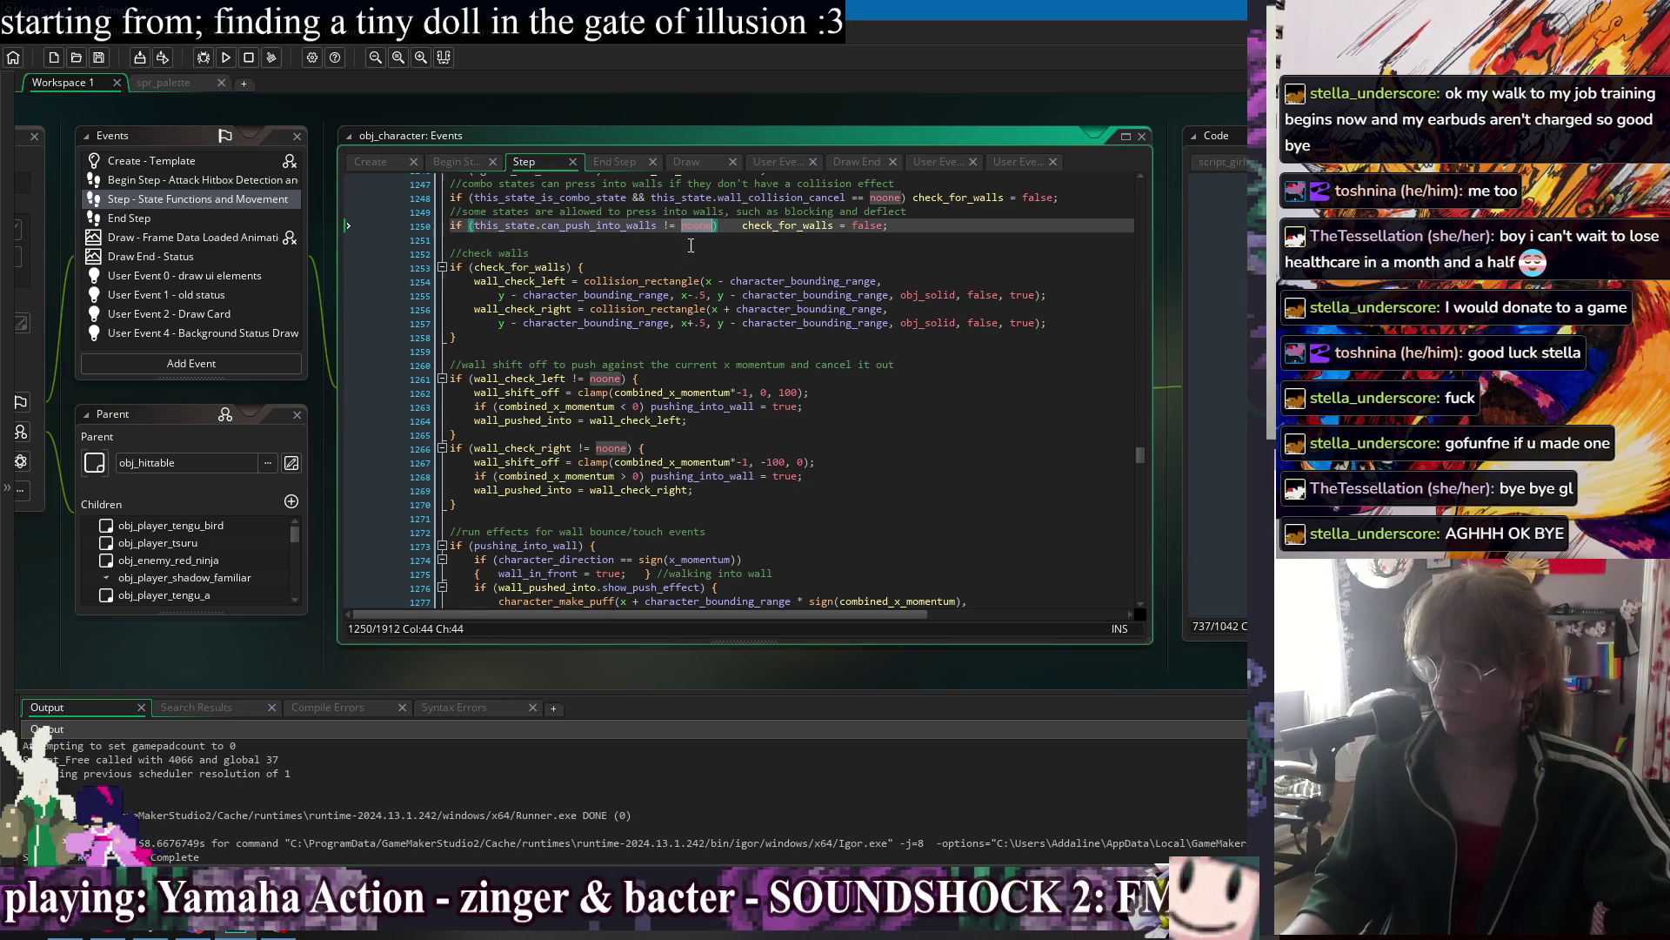
left_click(627, 226)
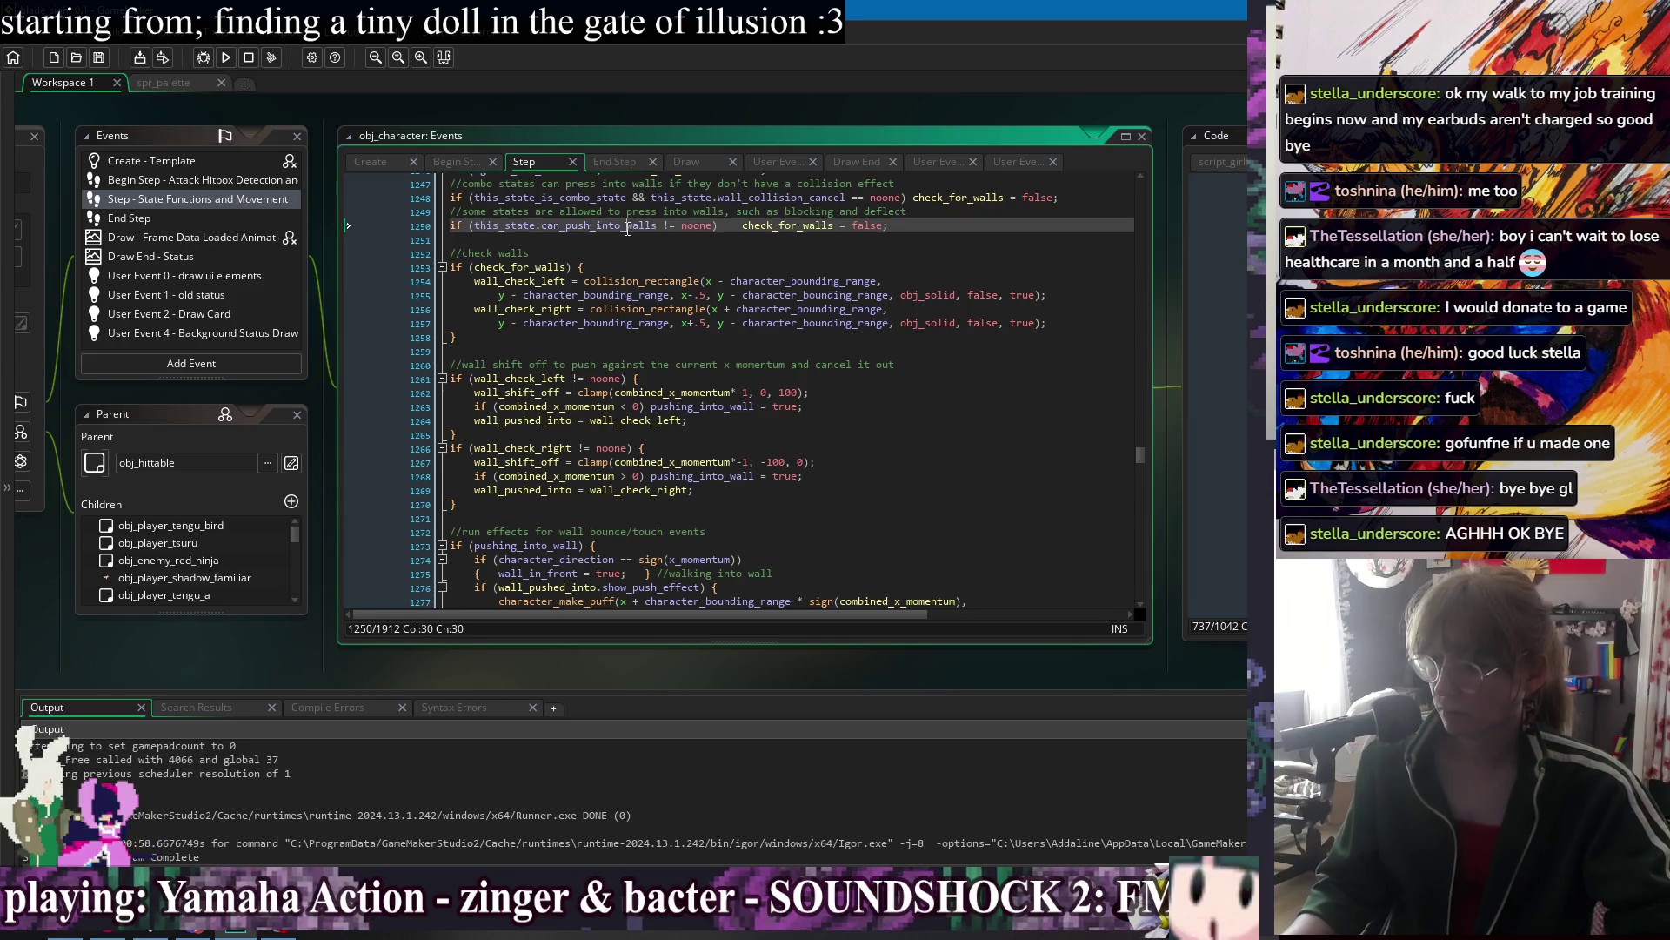
left_click(636, 241)
left_click(718, 226)
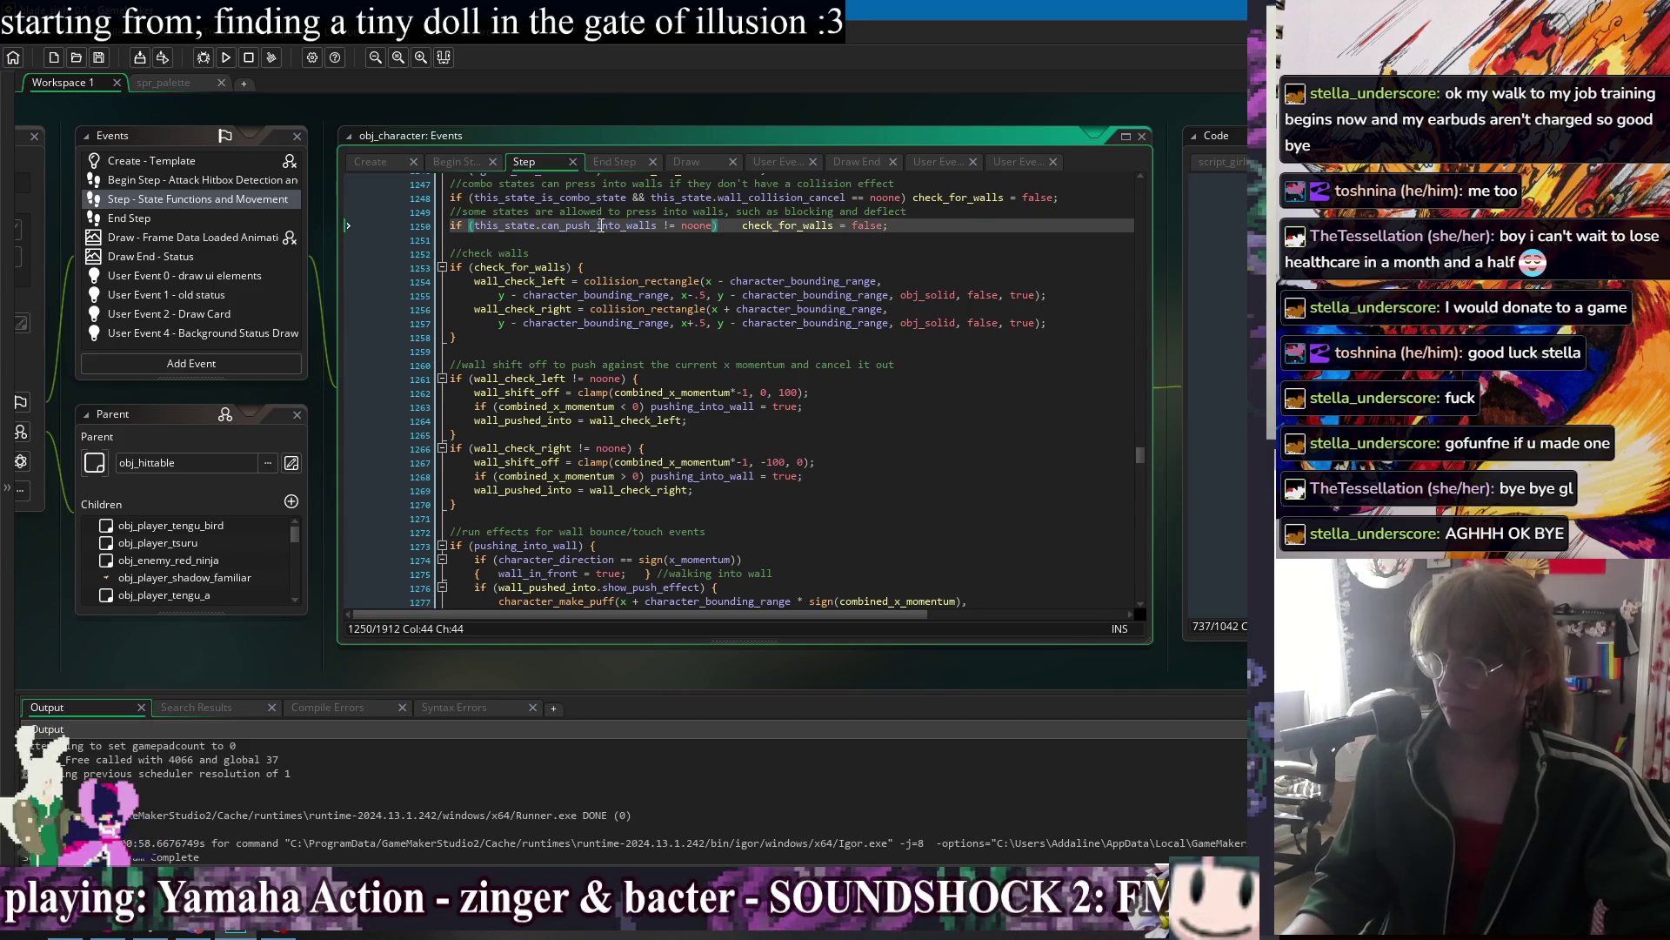
left_click(658, 242)
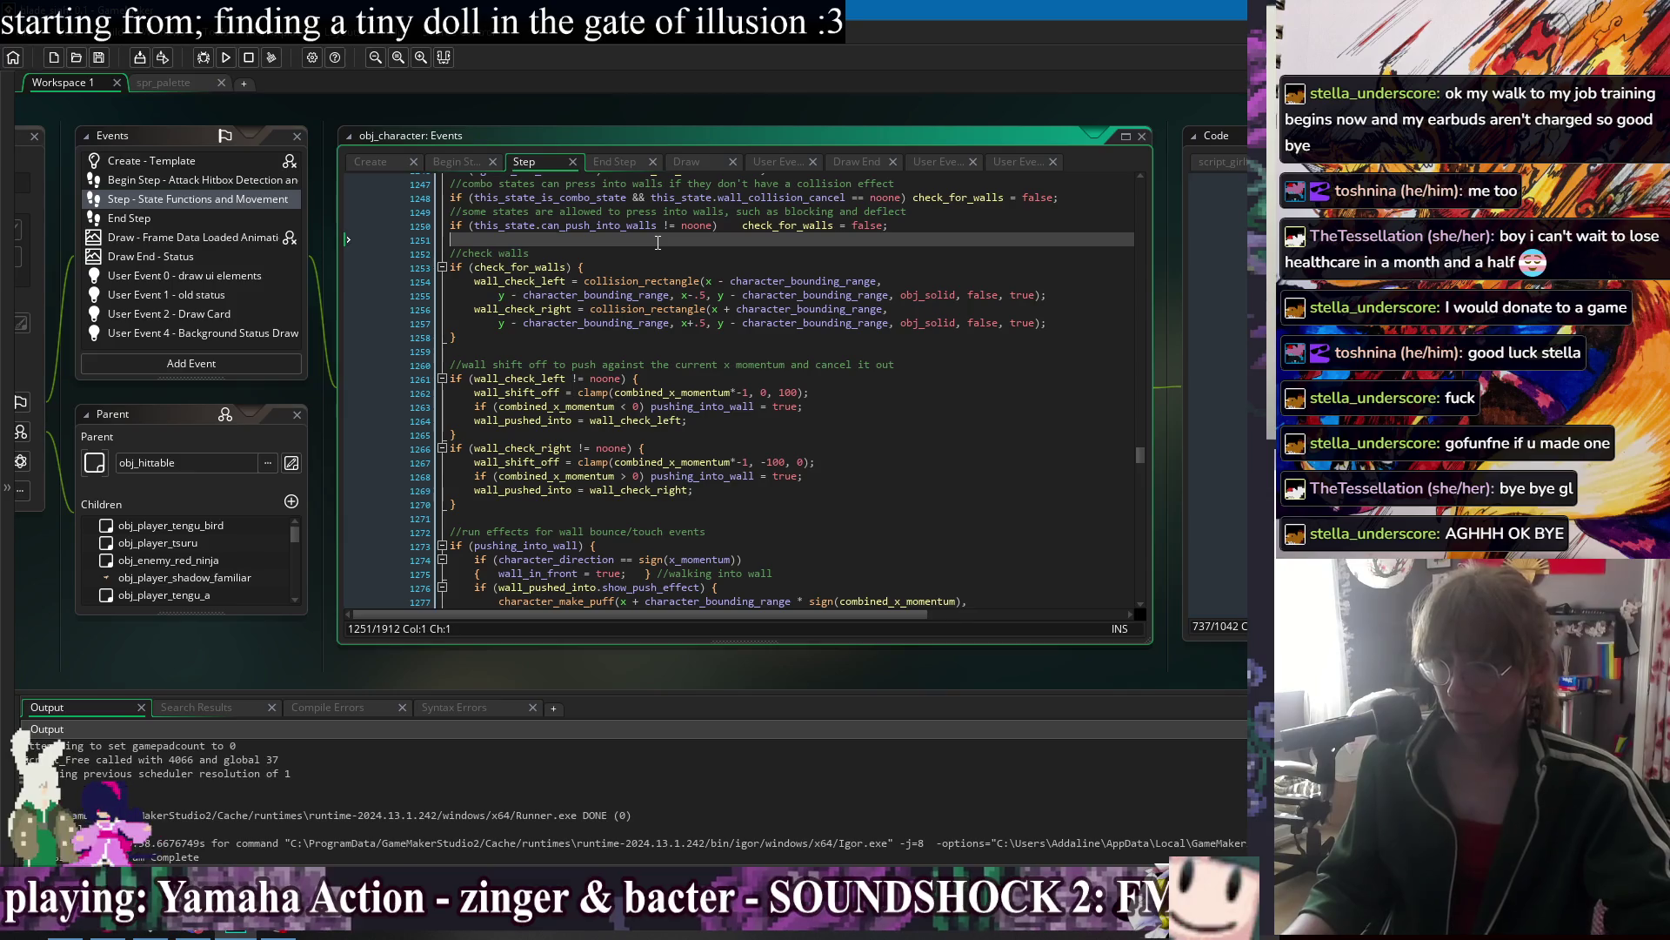
double_click(623, 227)
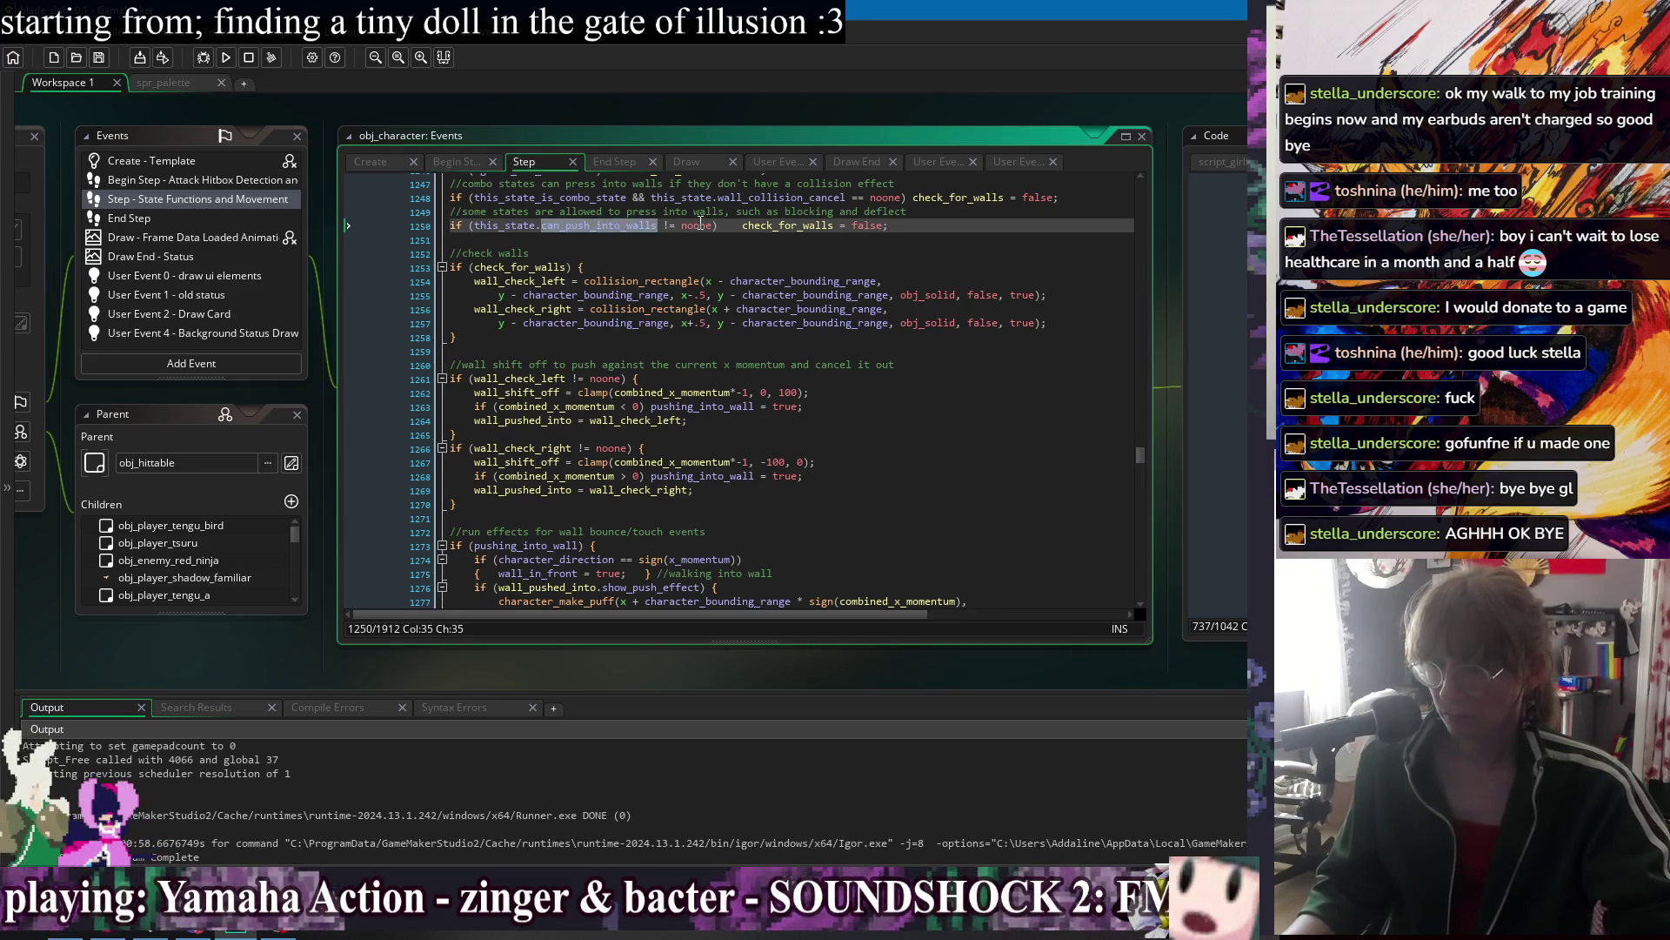
double_click(683, 227)
key("Down")
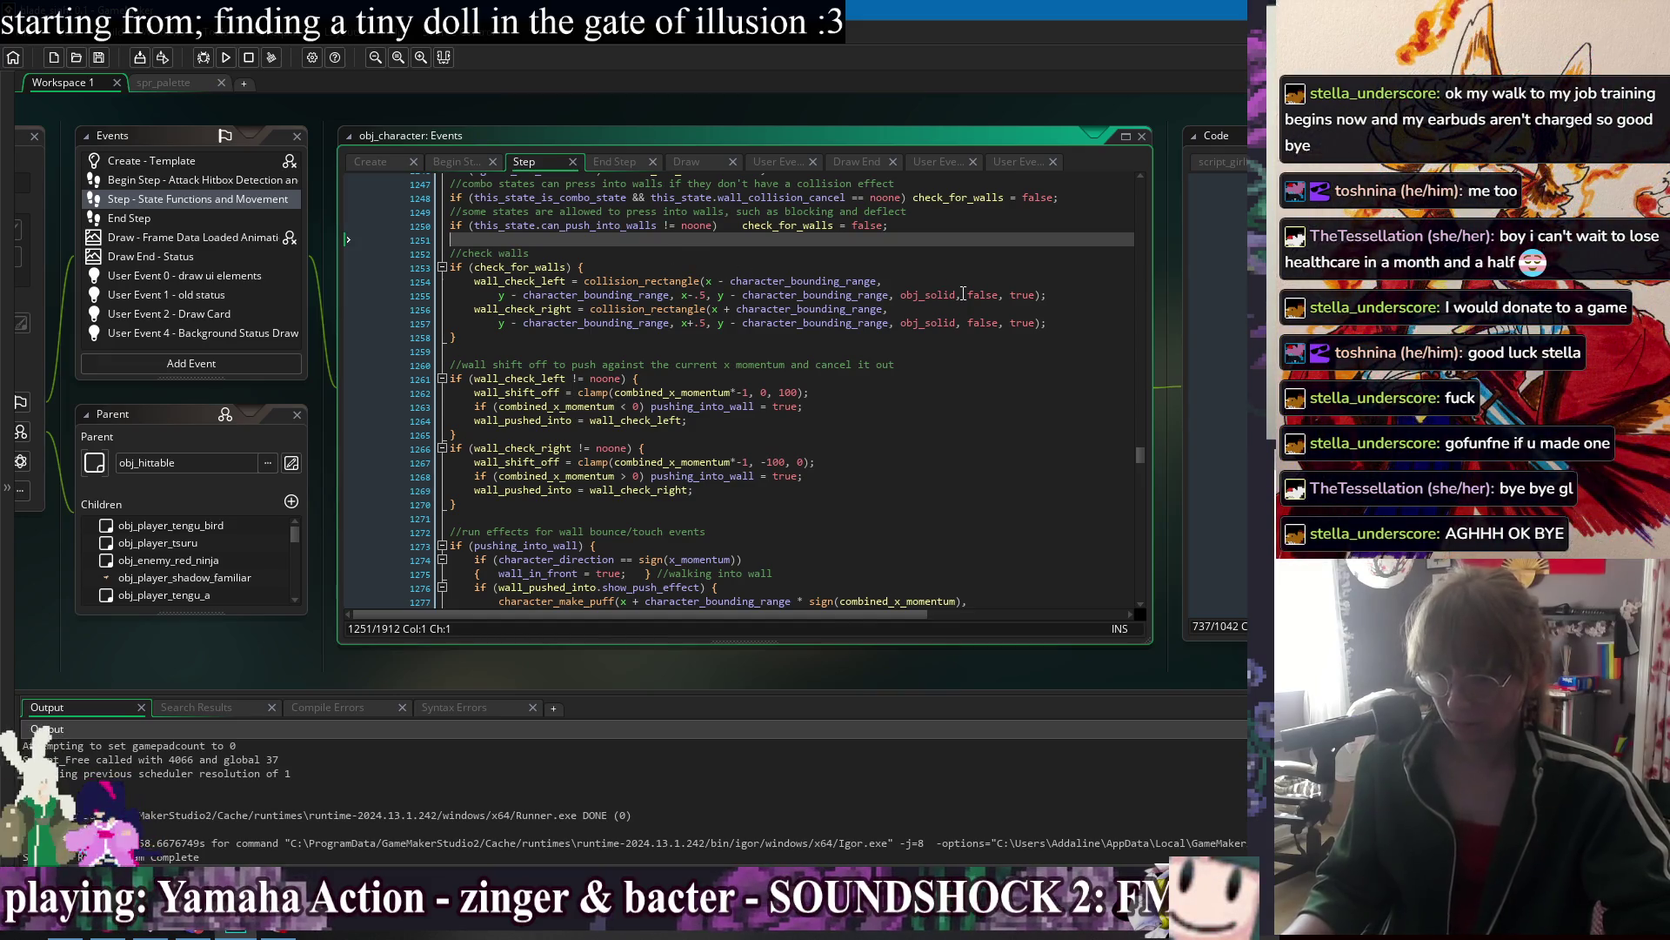
Review lines 1250–1263, then bring up the list of open object windows.
left_click(915, 229)
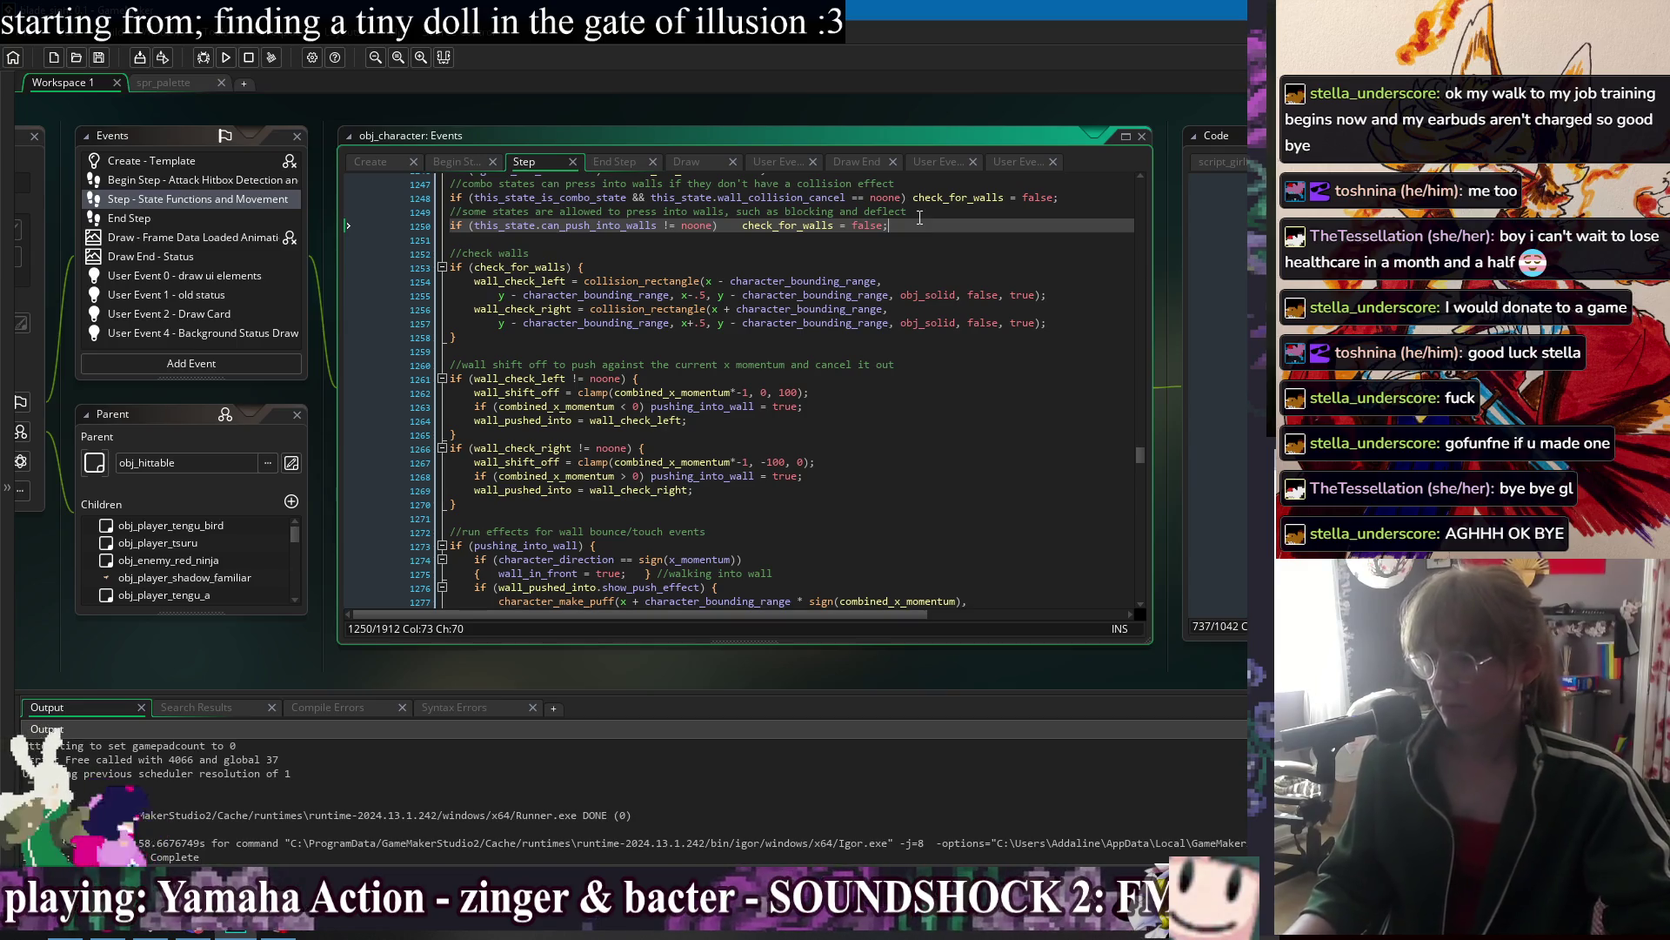
left_click(866, 406)
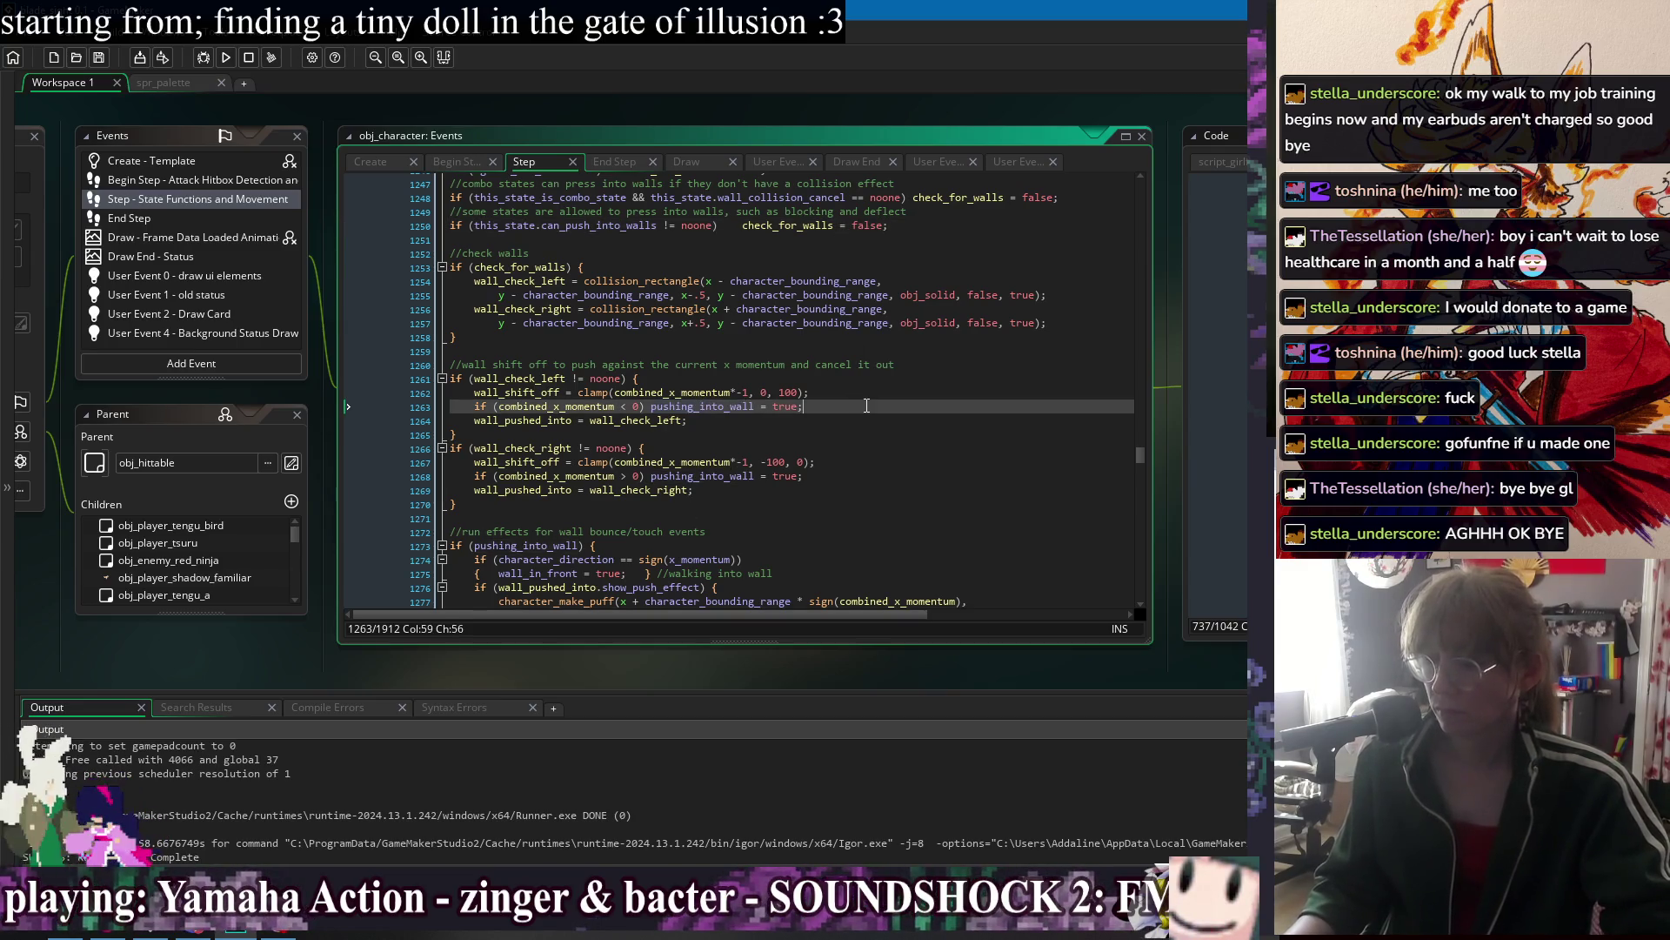
left_click(606, 114)
left_click(866, 407)
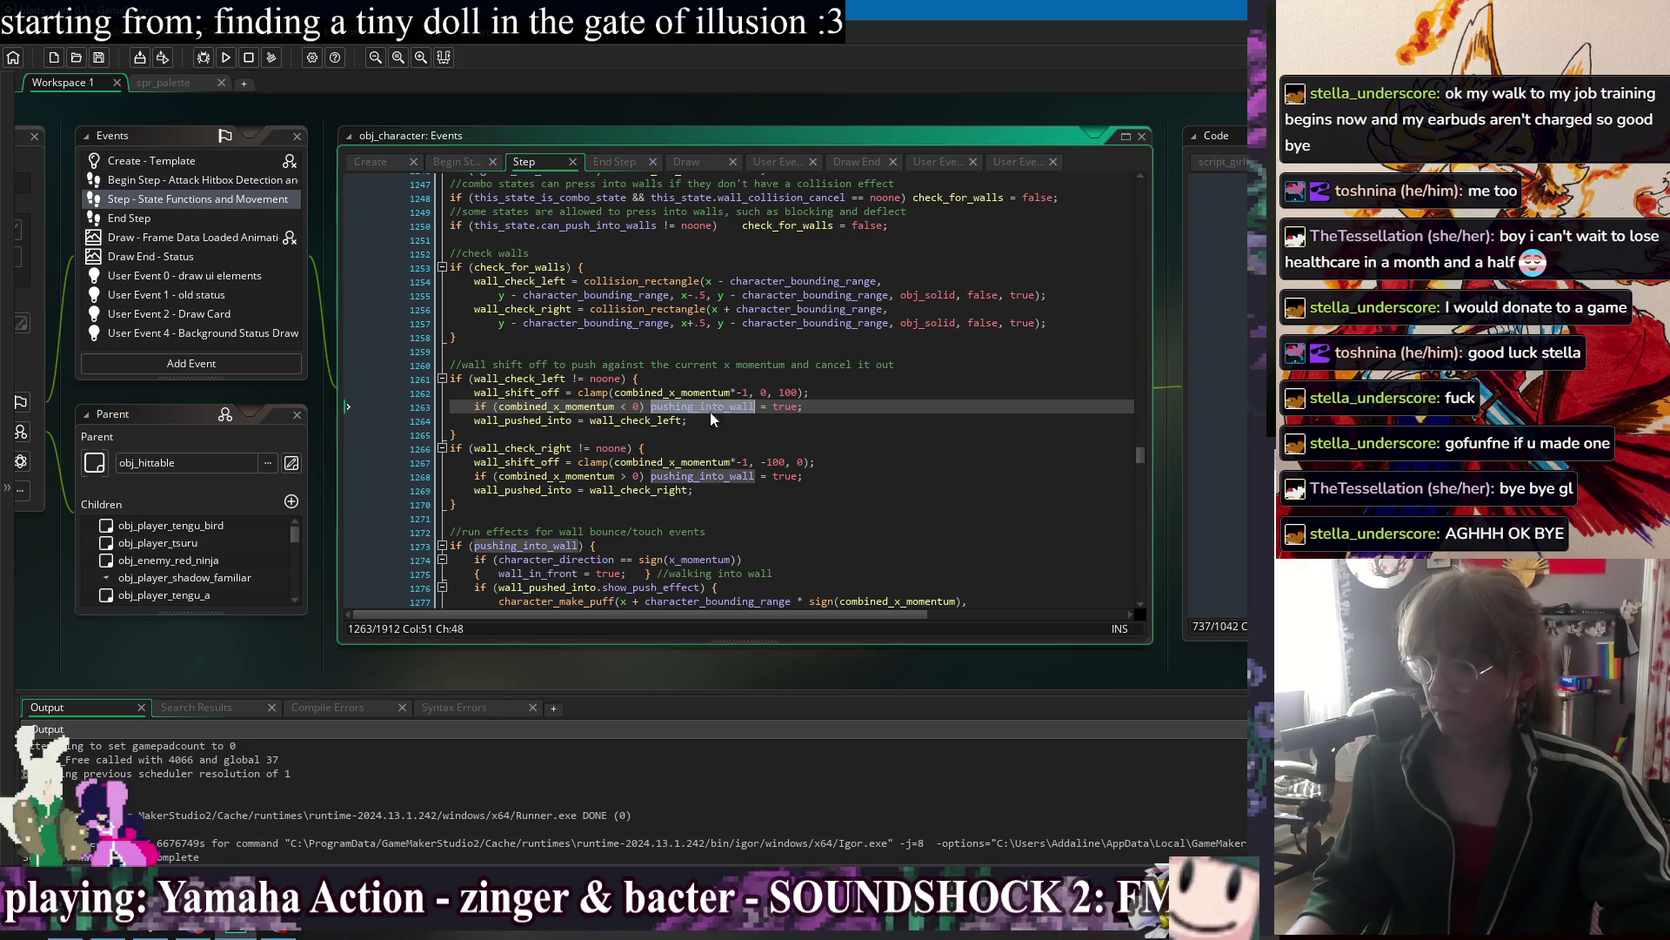
right_click(562, 115)
Switch to obj_player_feral's Create code and search it for 'grab'.
mouse_move(609, 133)
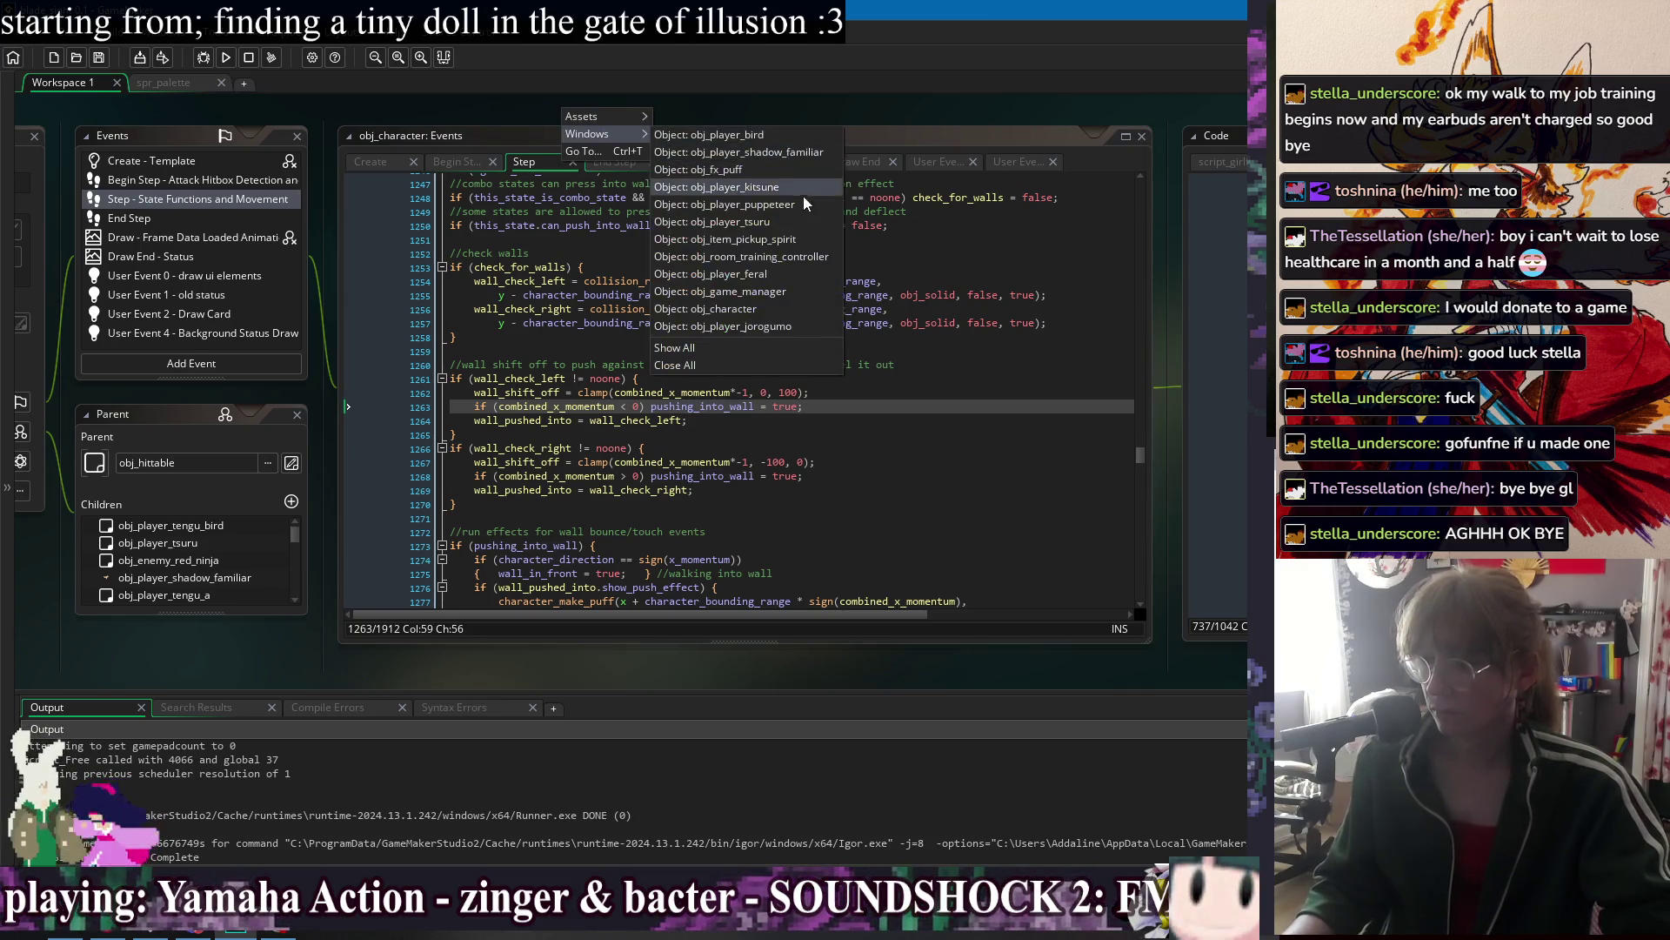
left_click(749, 273)
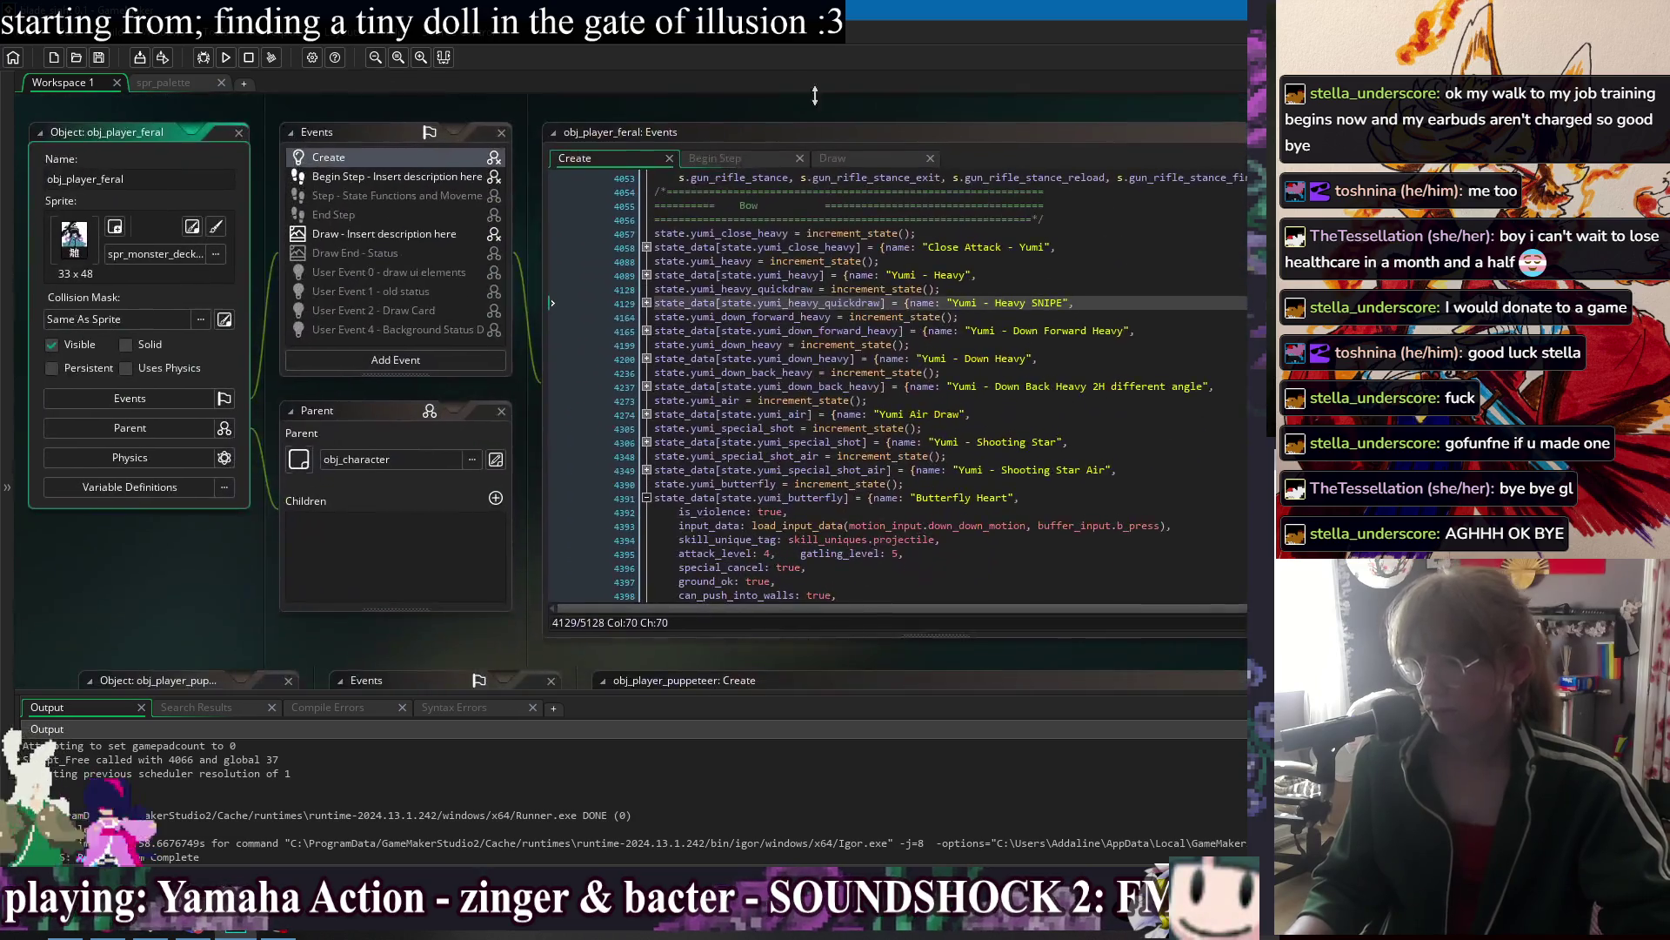
left_click(889, 375)
key("ctrl+f")
key("Return")
key("Return")
type("grab")
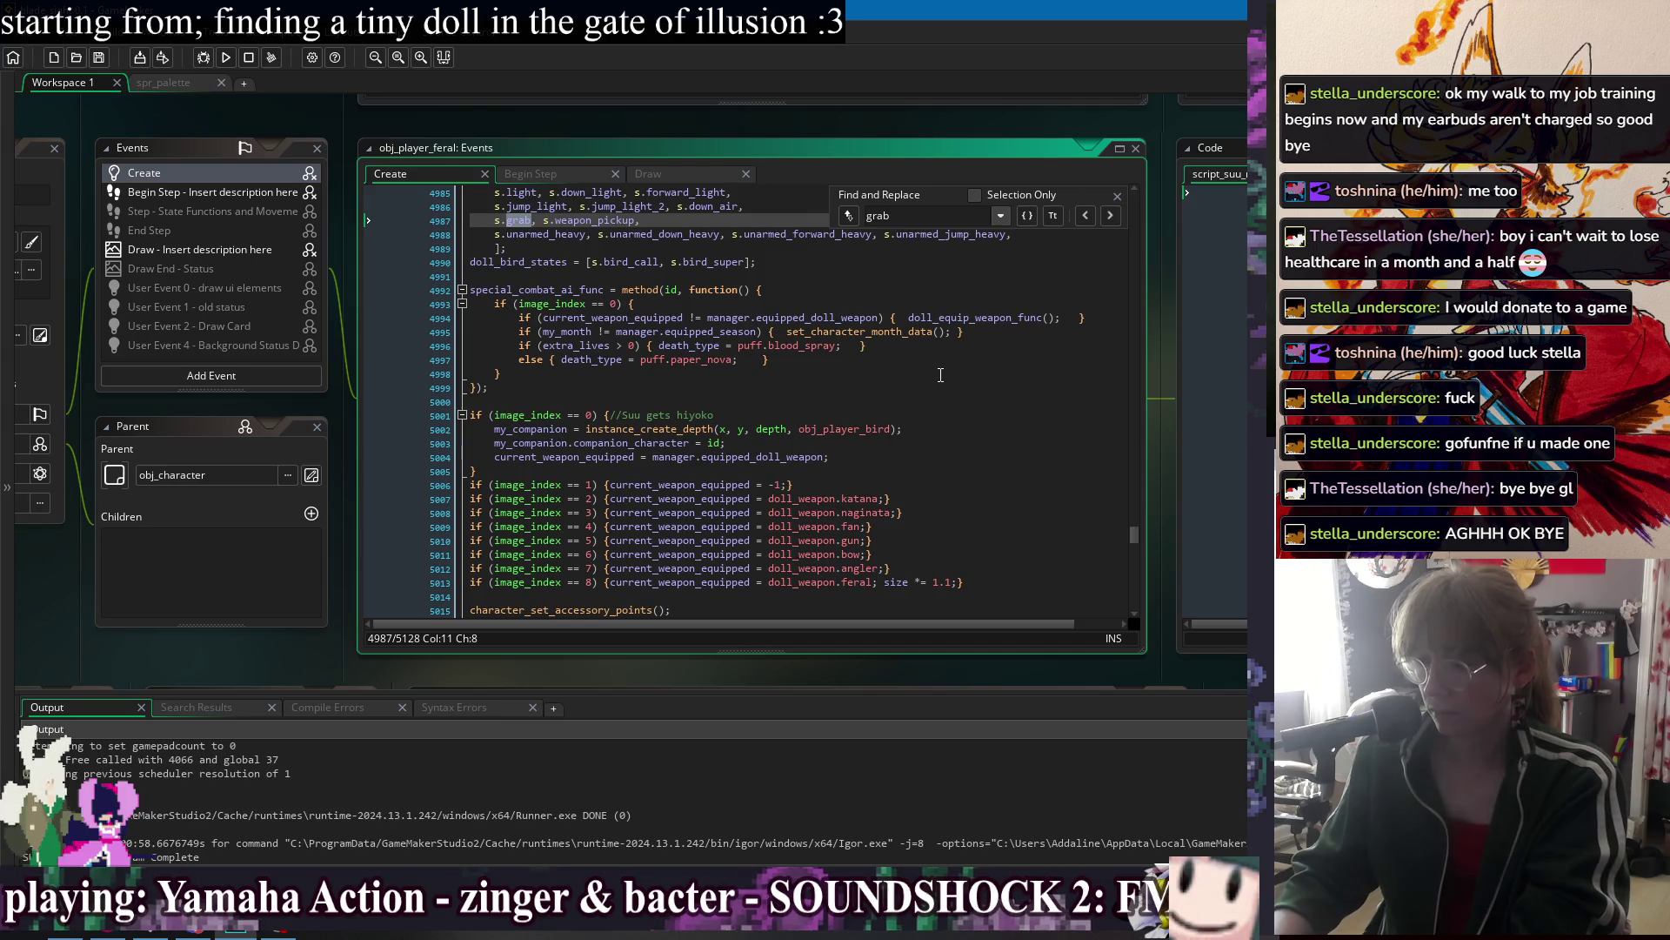
key("Return")
key("Return")
key("Return")
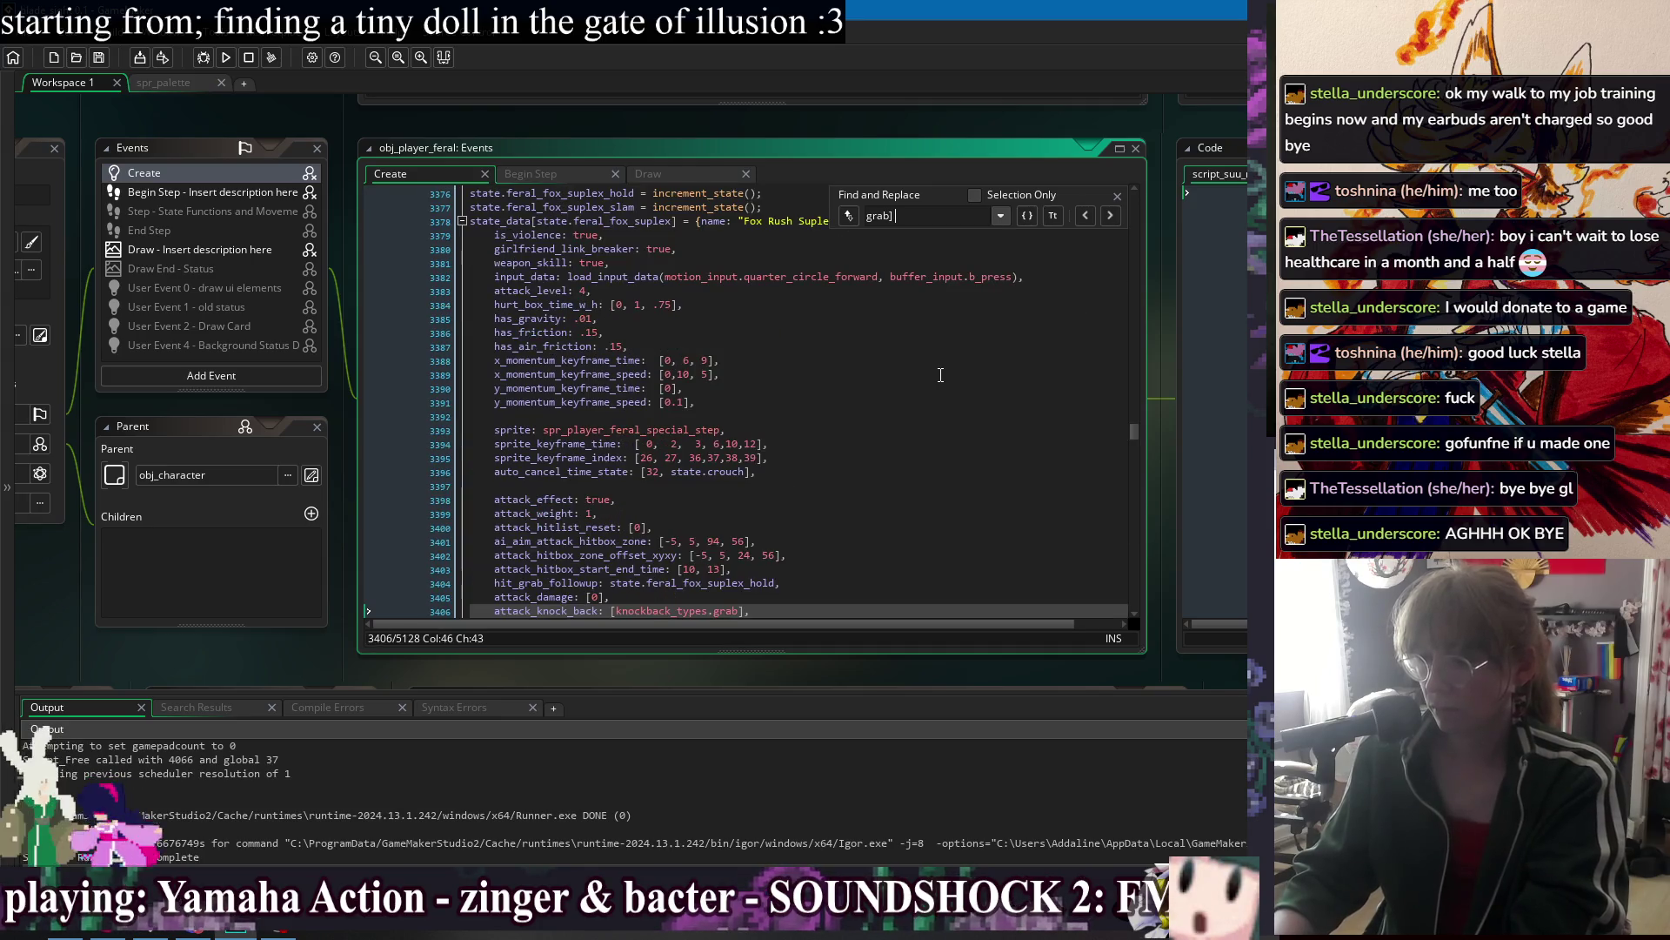
scroll(928, 380, "down", 3)
left_click(1055, 485)
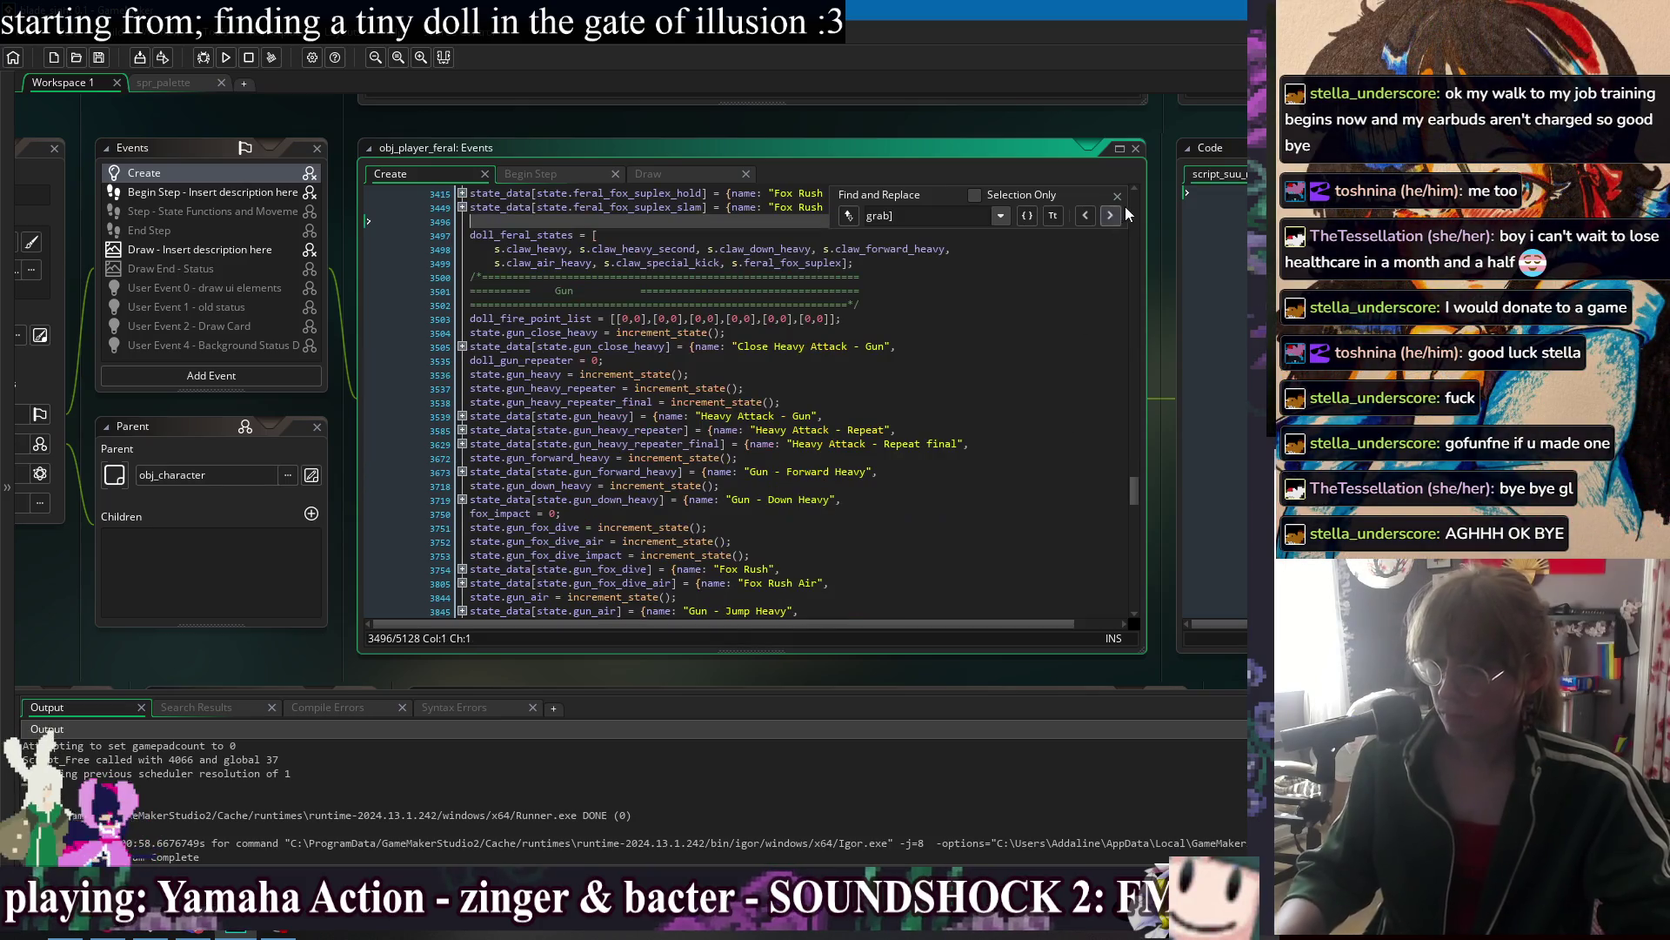
key("Escape")
Expand the Grab Slide Slam air_throw state's details.
scroll(1036, 516, "up", 15)
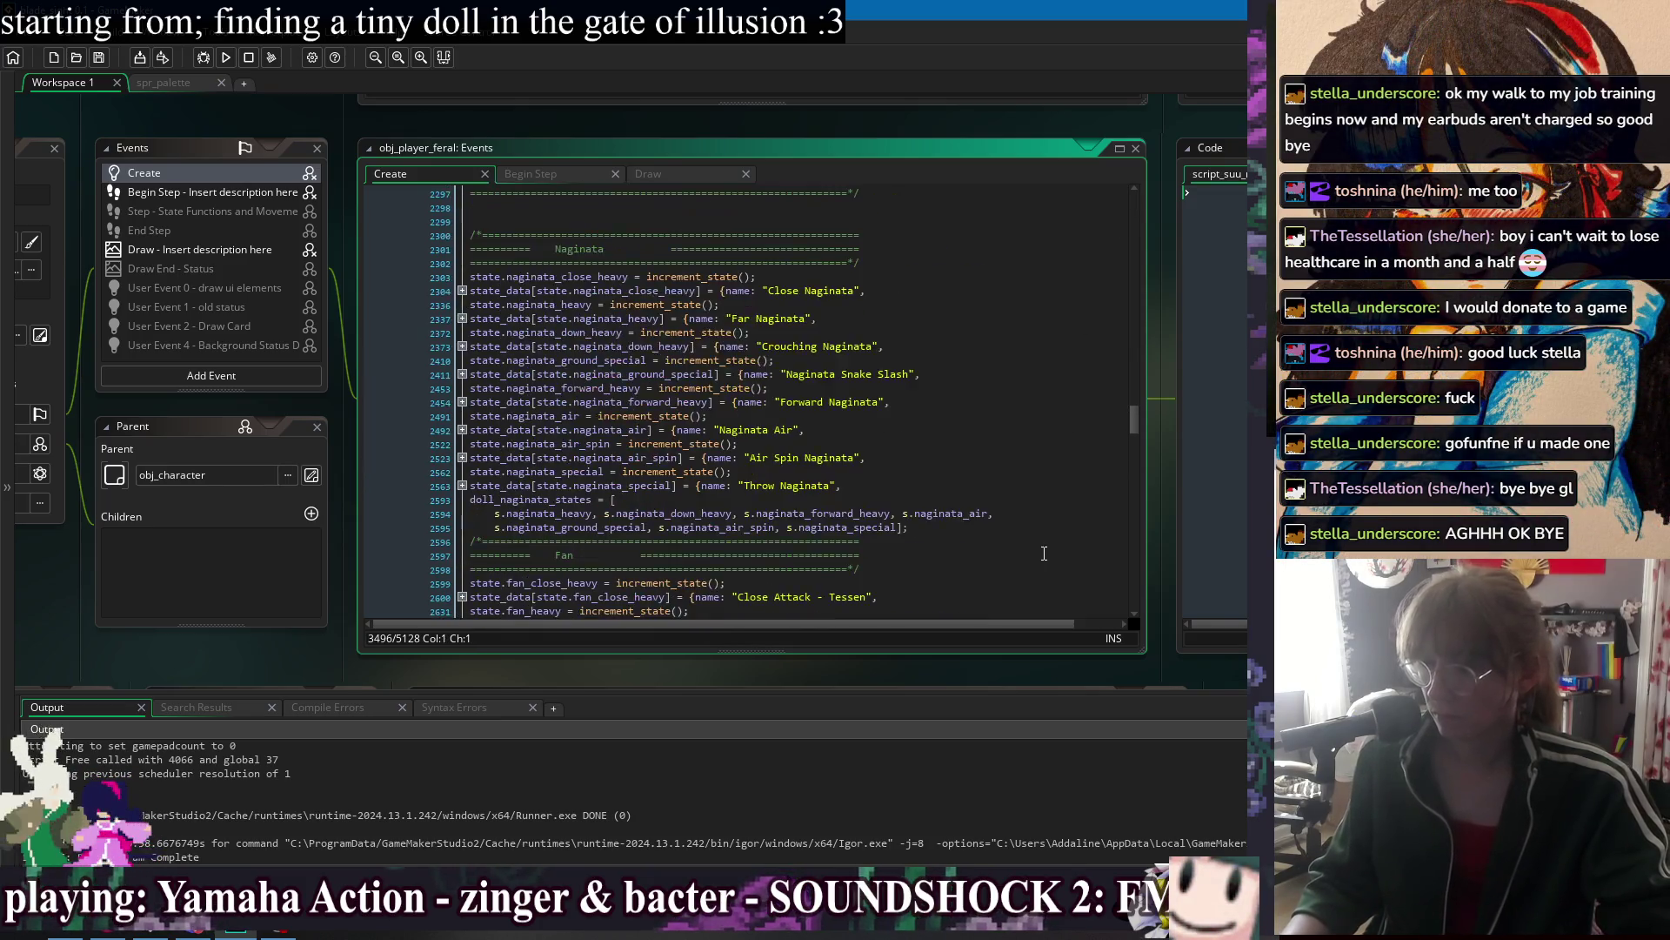
scroll(1043, 552, "up", 9)
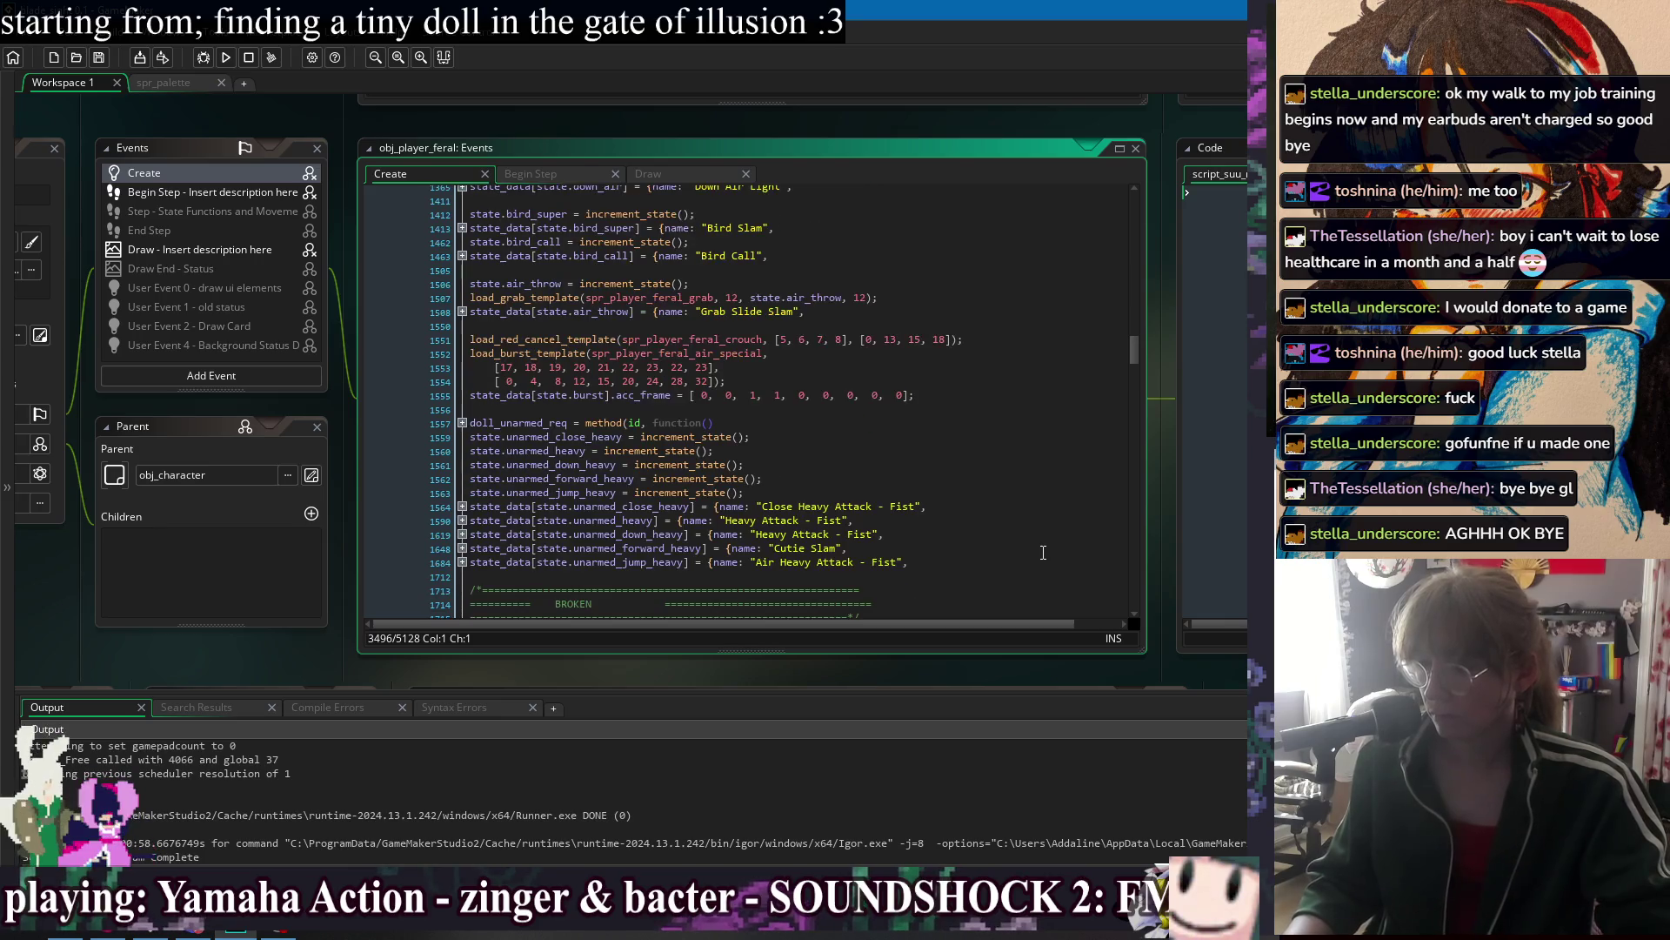
scroll(402, 432, "down", 2)
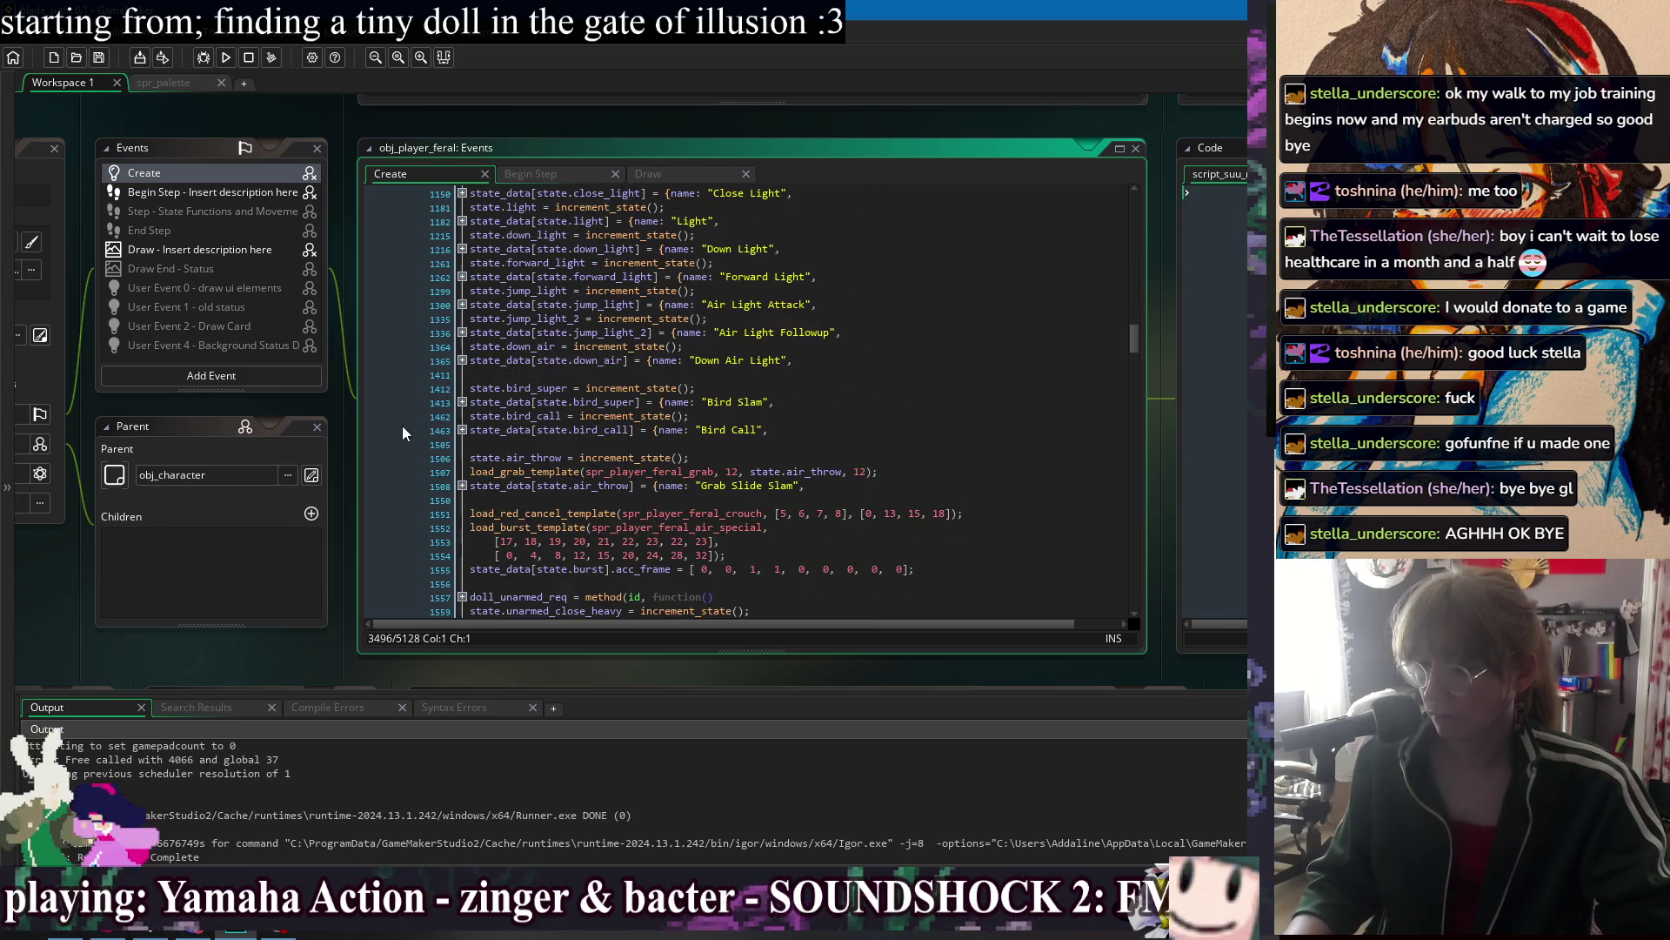
left_click(459, 487)
scroll(604, 410, "down", 6)
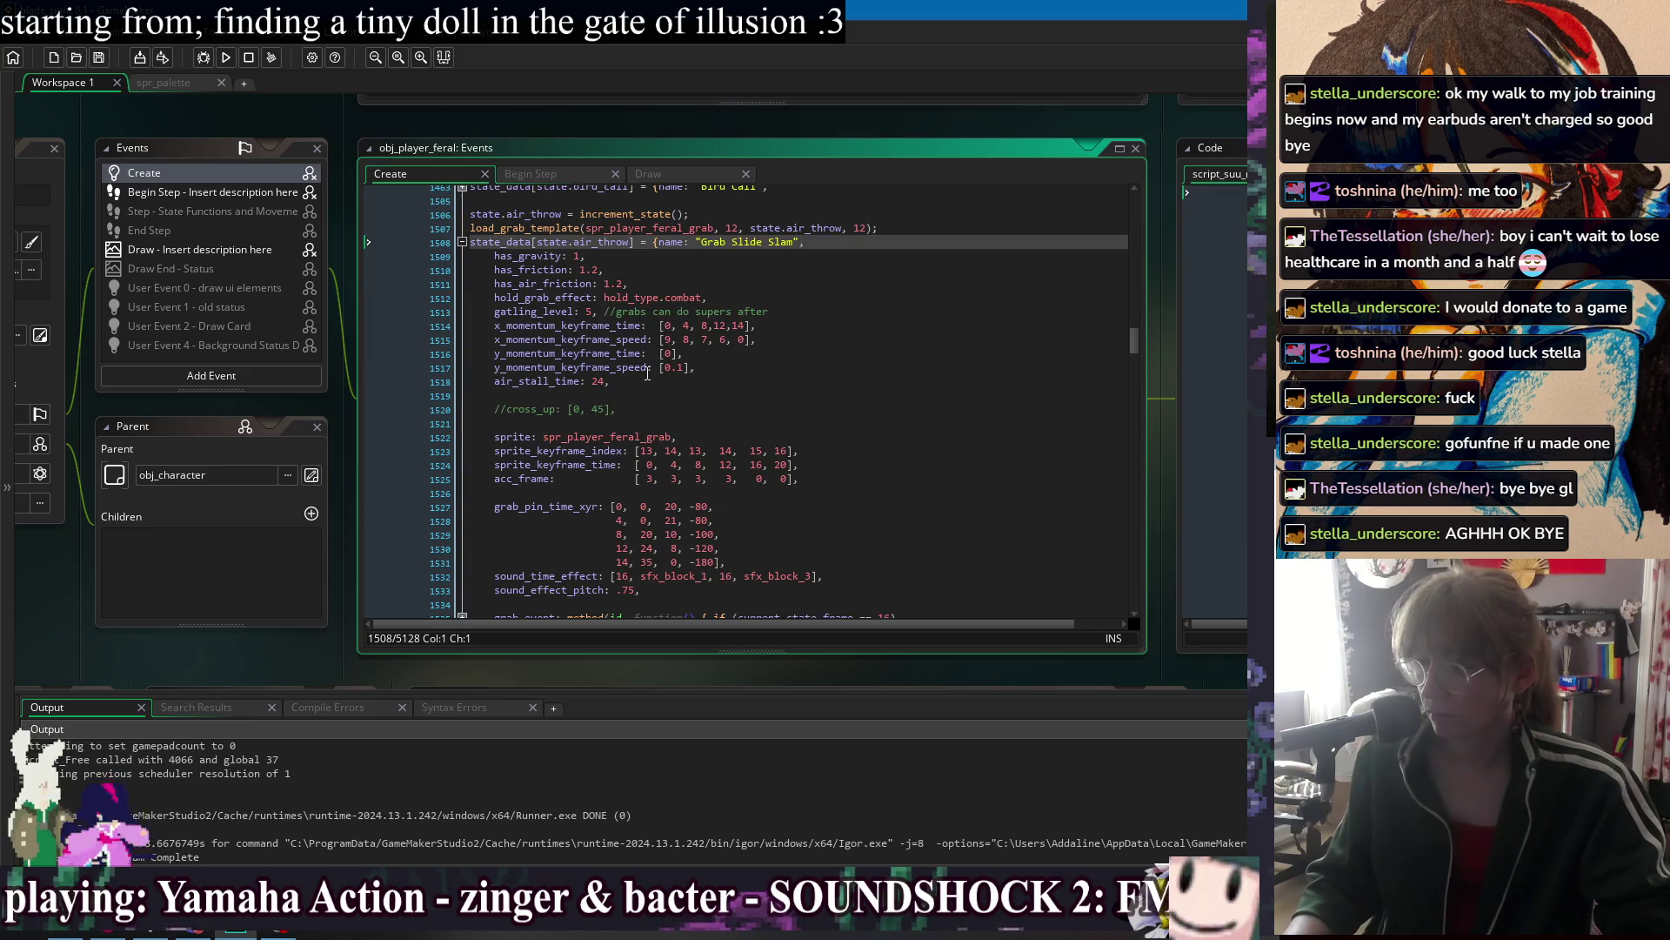
scroll(609, 383, "down", 5)
Expand grab_event and add an indented blank line above it.
left_click(463, 415)
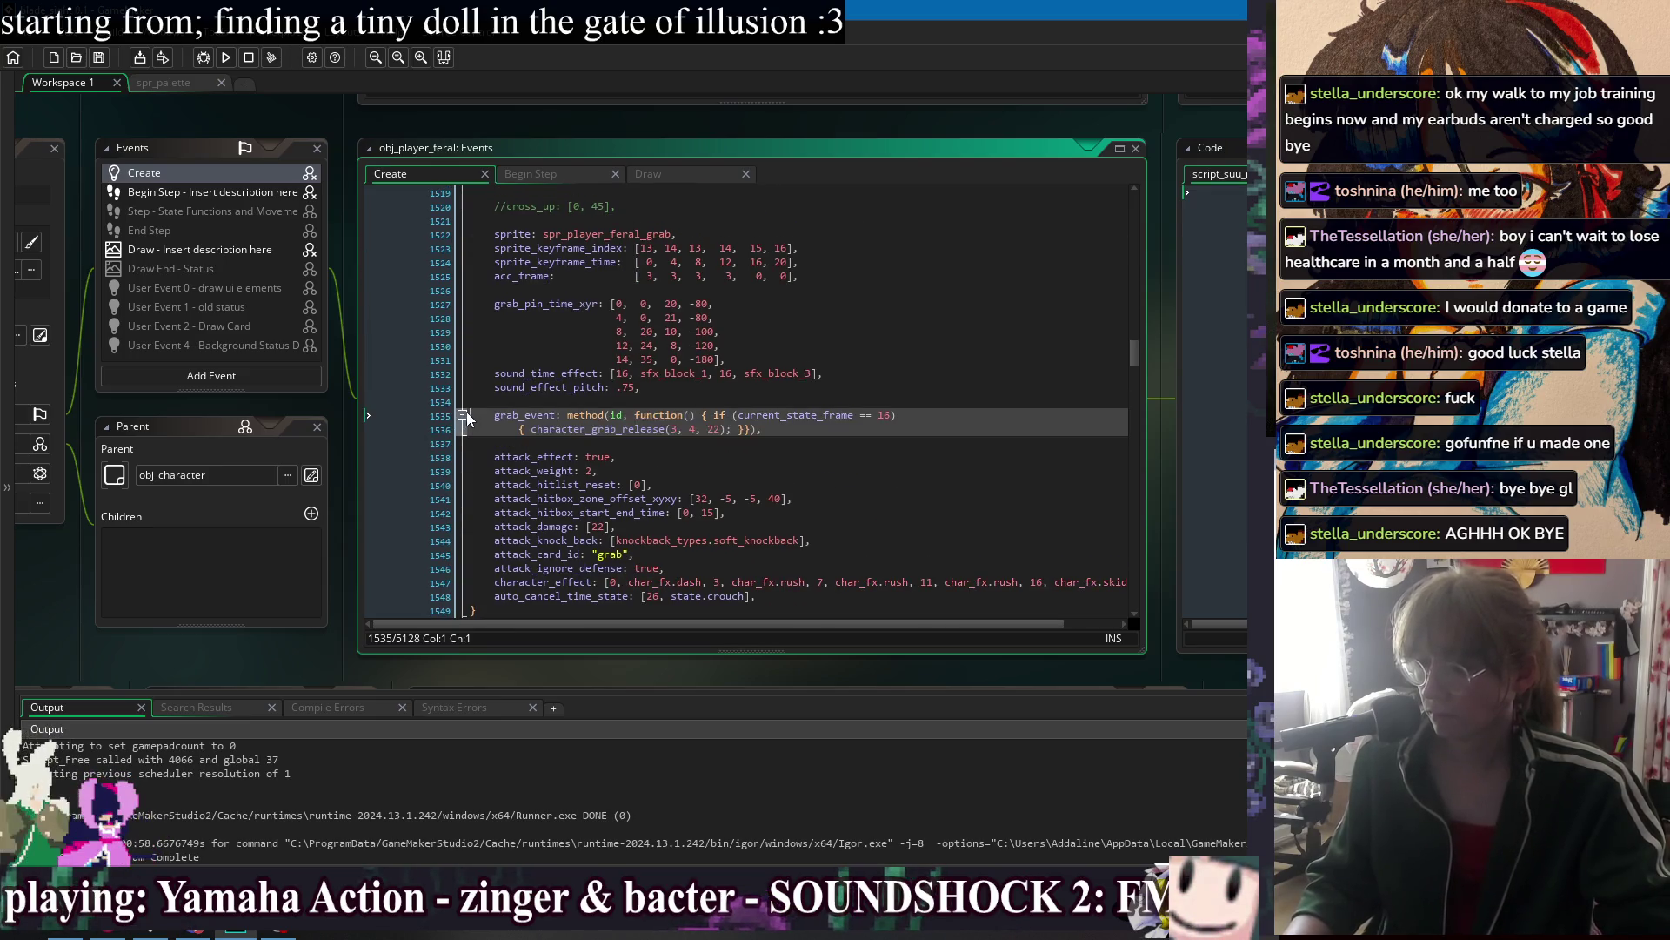
key("Return")
key("Return")
key("Up")
key("Up")
key("Tab")
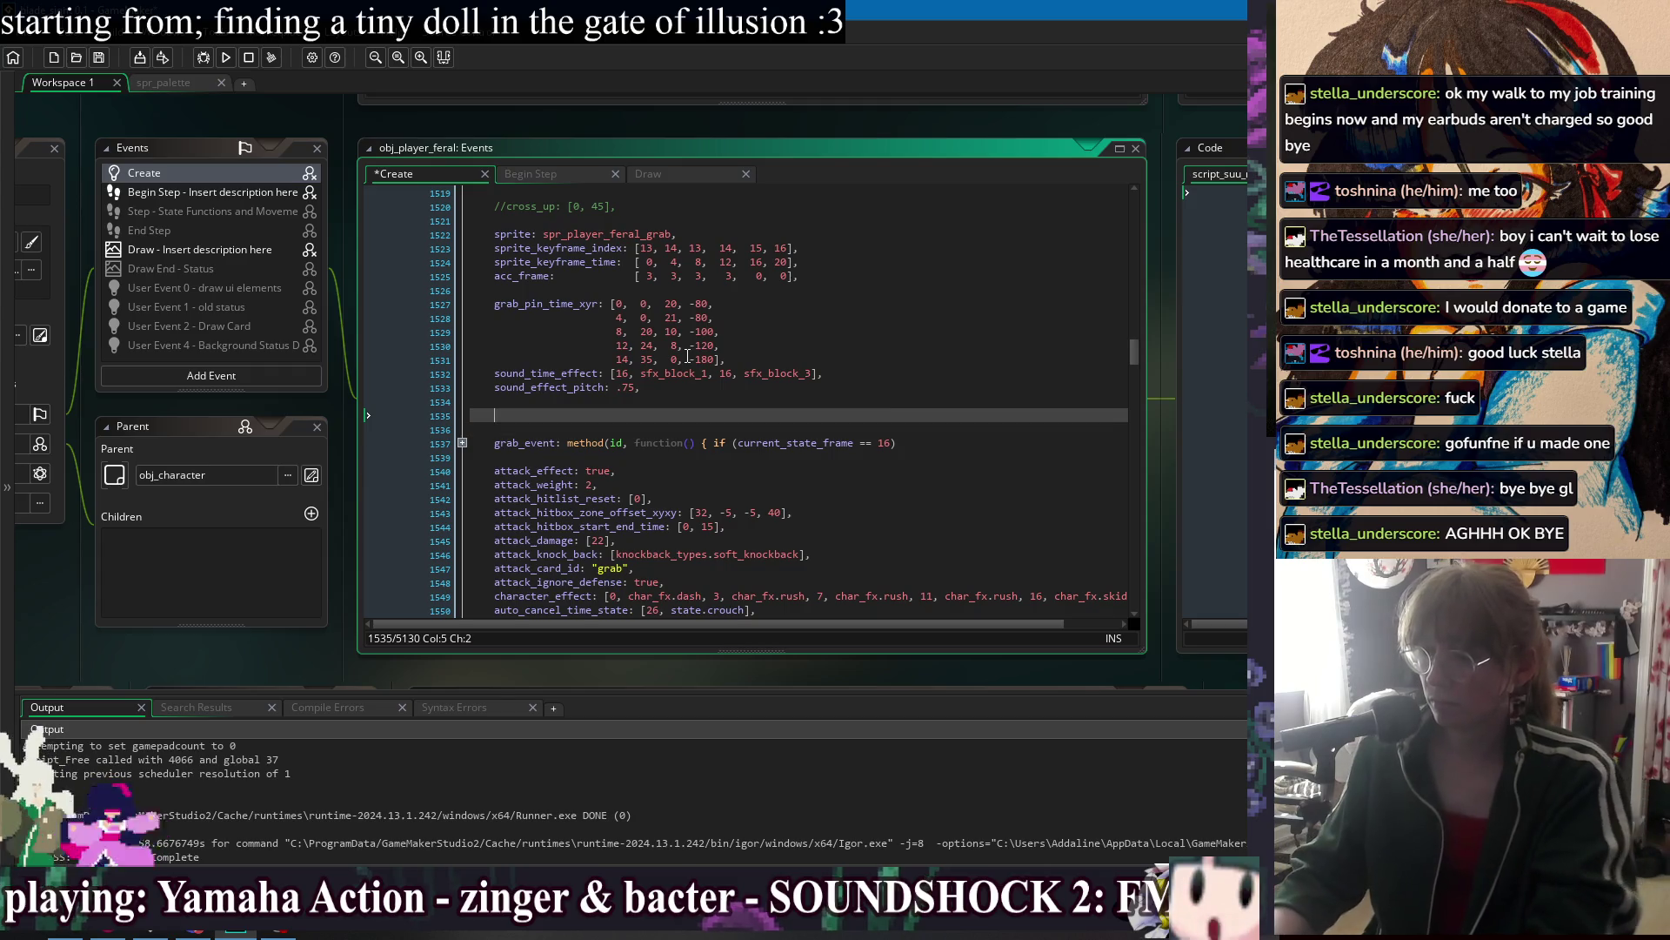
key("Delete")
Write 'special_state_function: method(id, function() {' closed with '})', leaving an empty body.
type("spe")
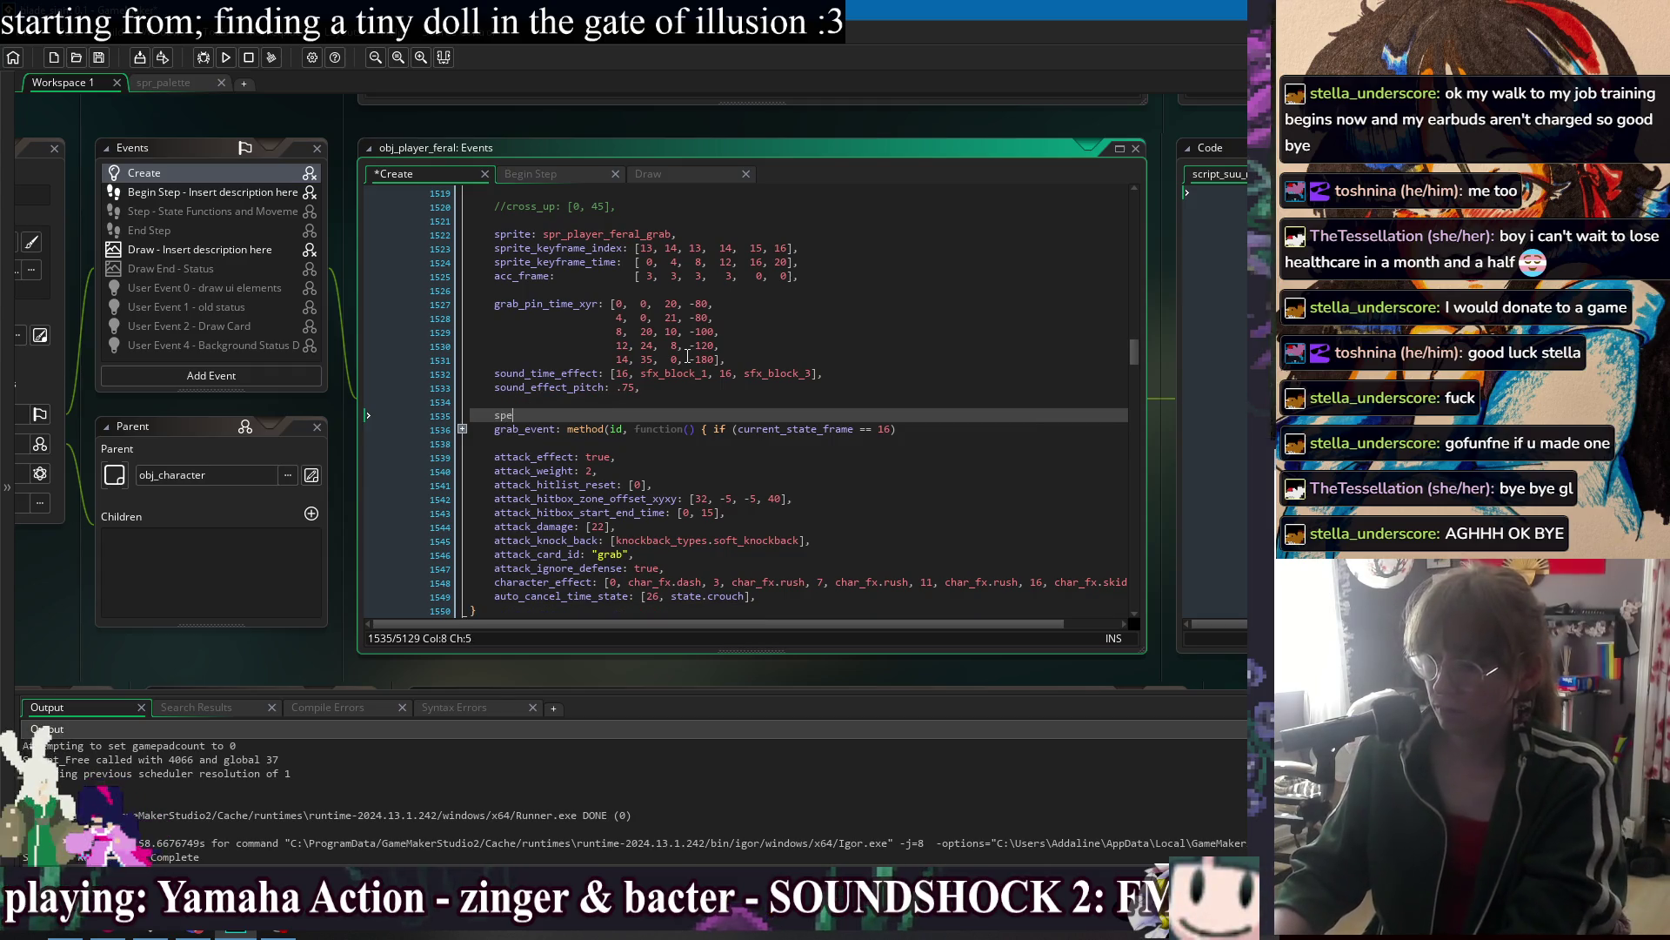
type("cial_sta")
key("Return")
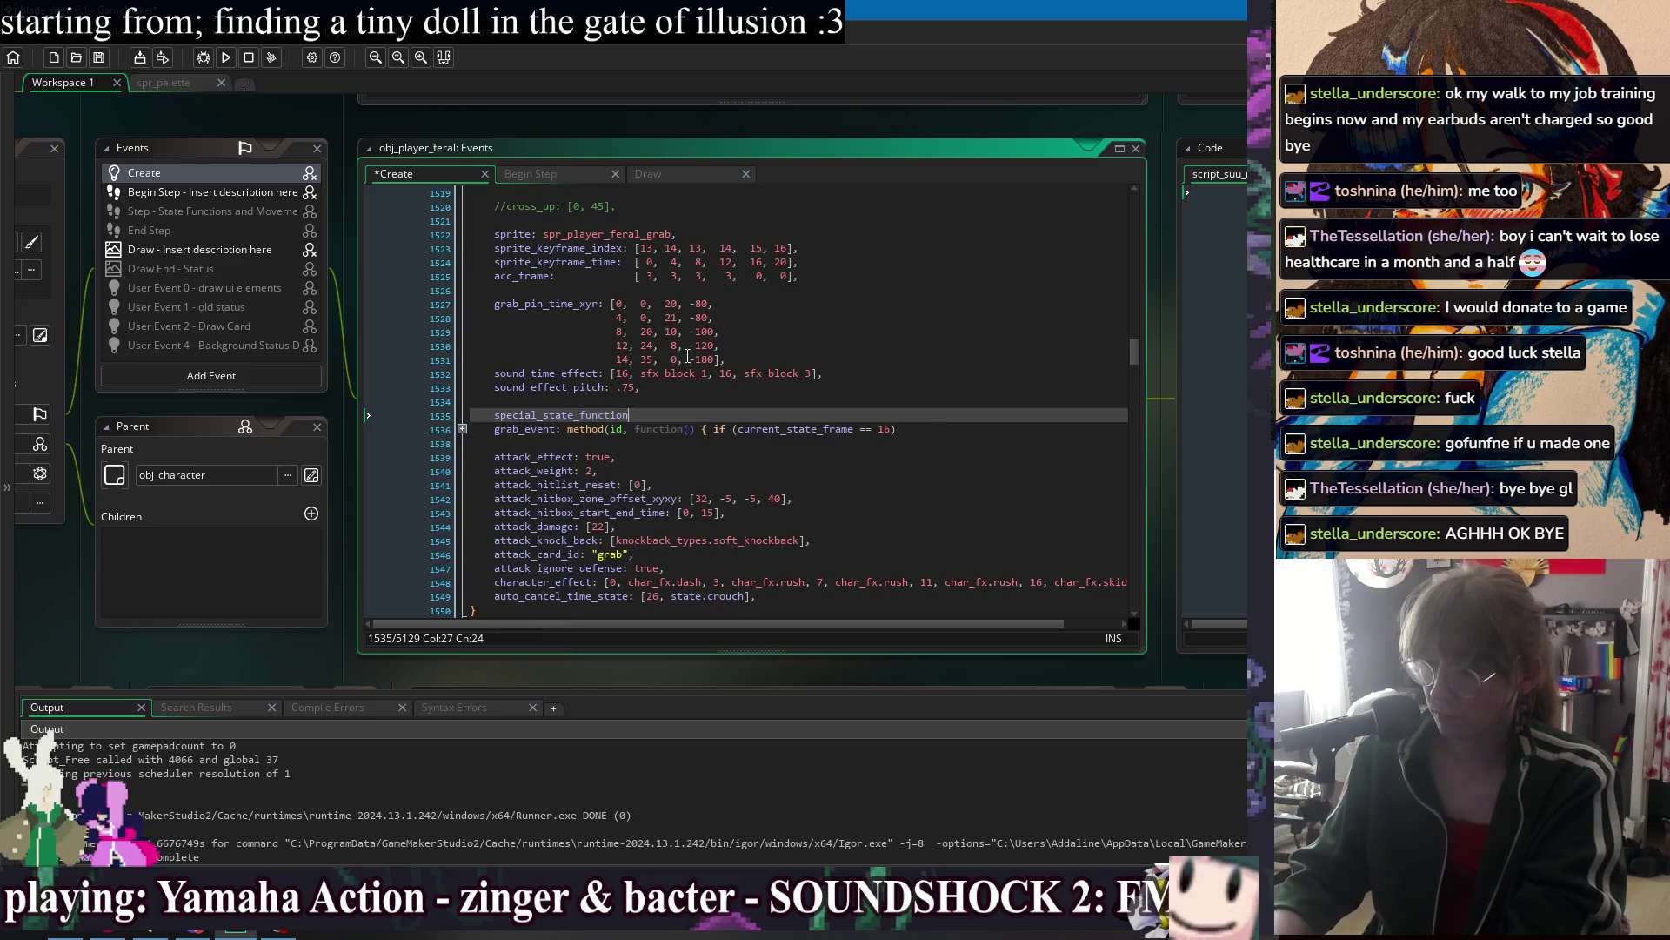
type(": method")
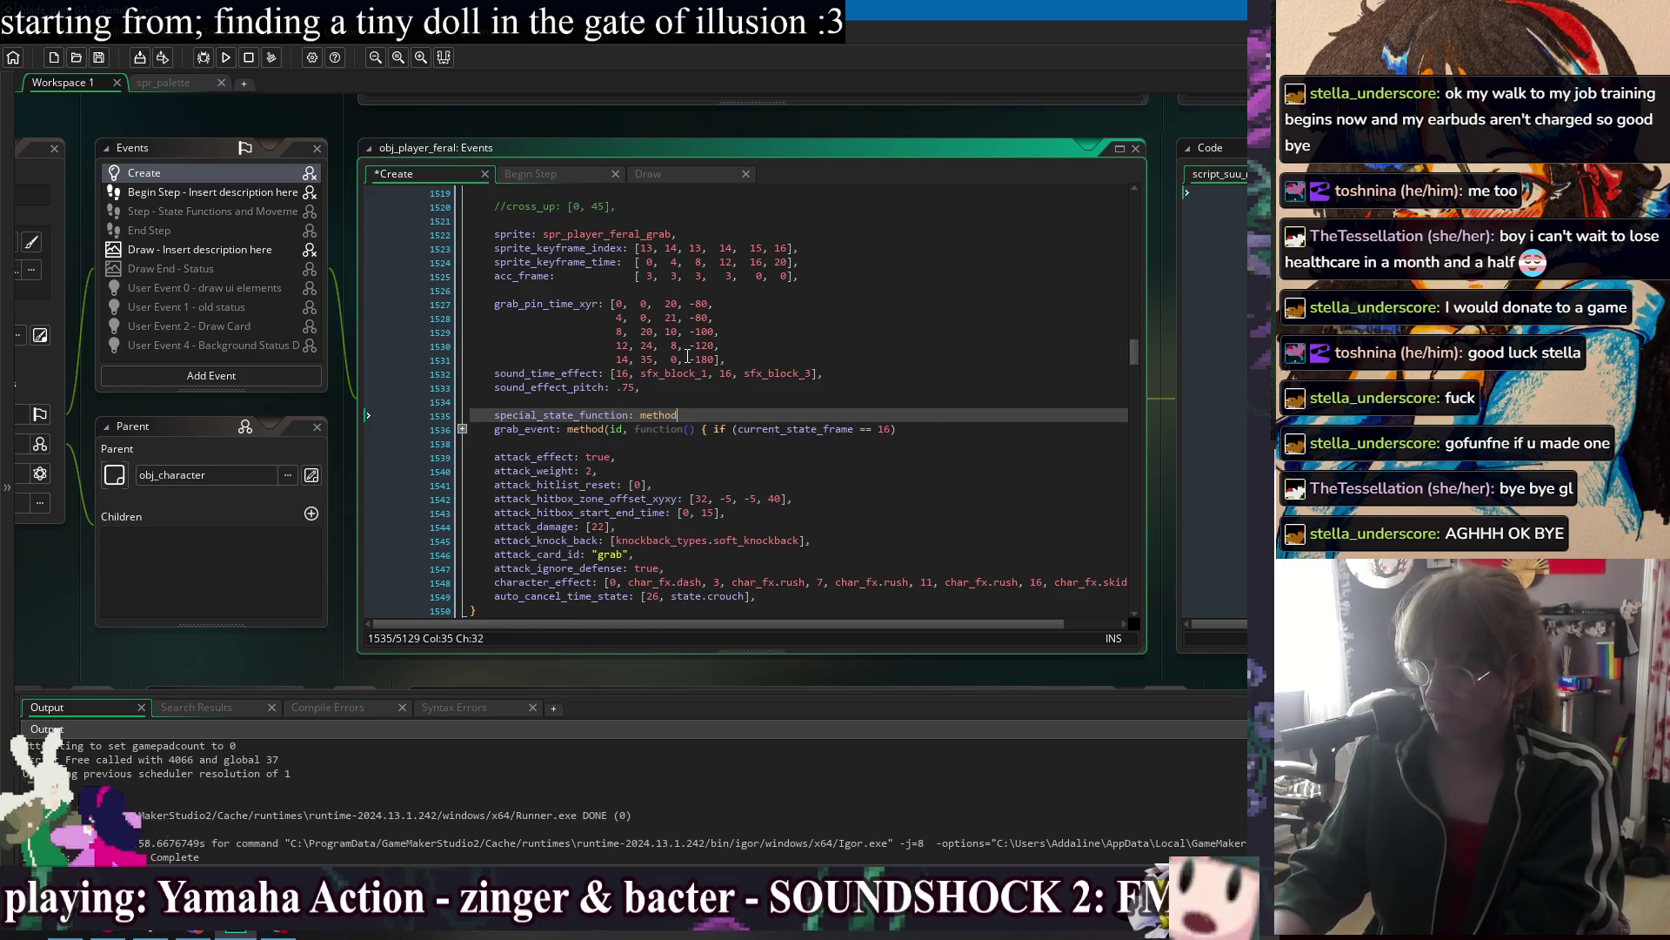
type("(id, function()")
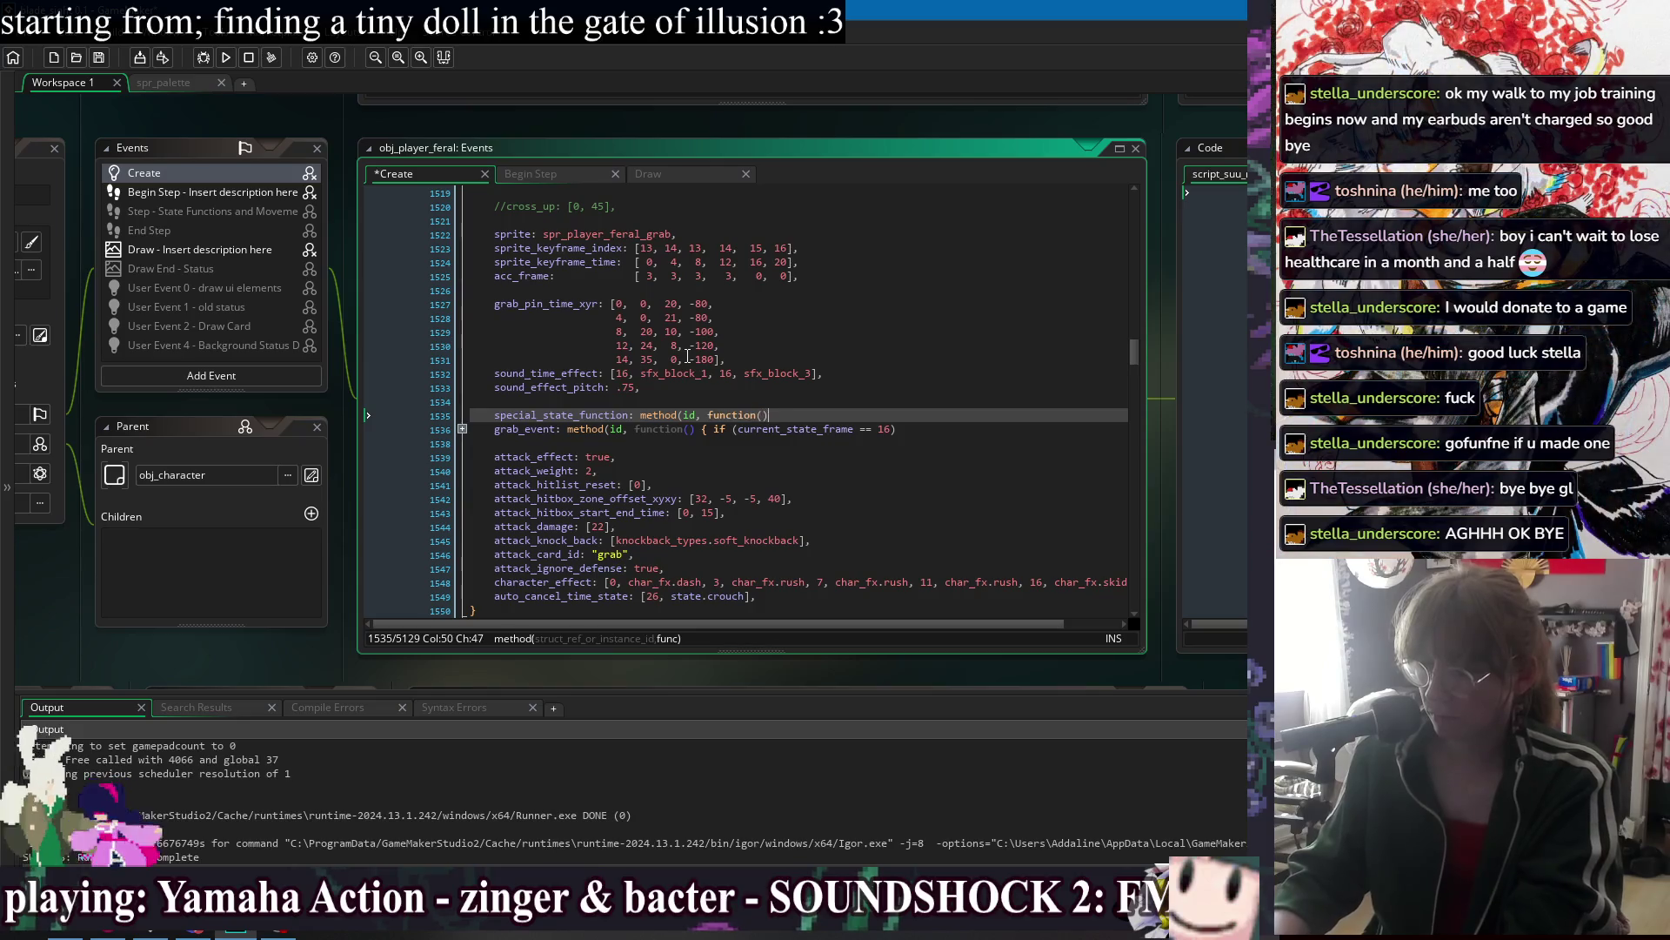
type(" {")
key("Return")
key("Return")
type("}),")
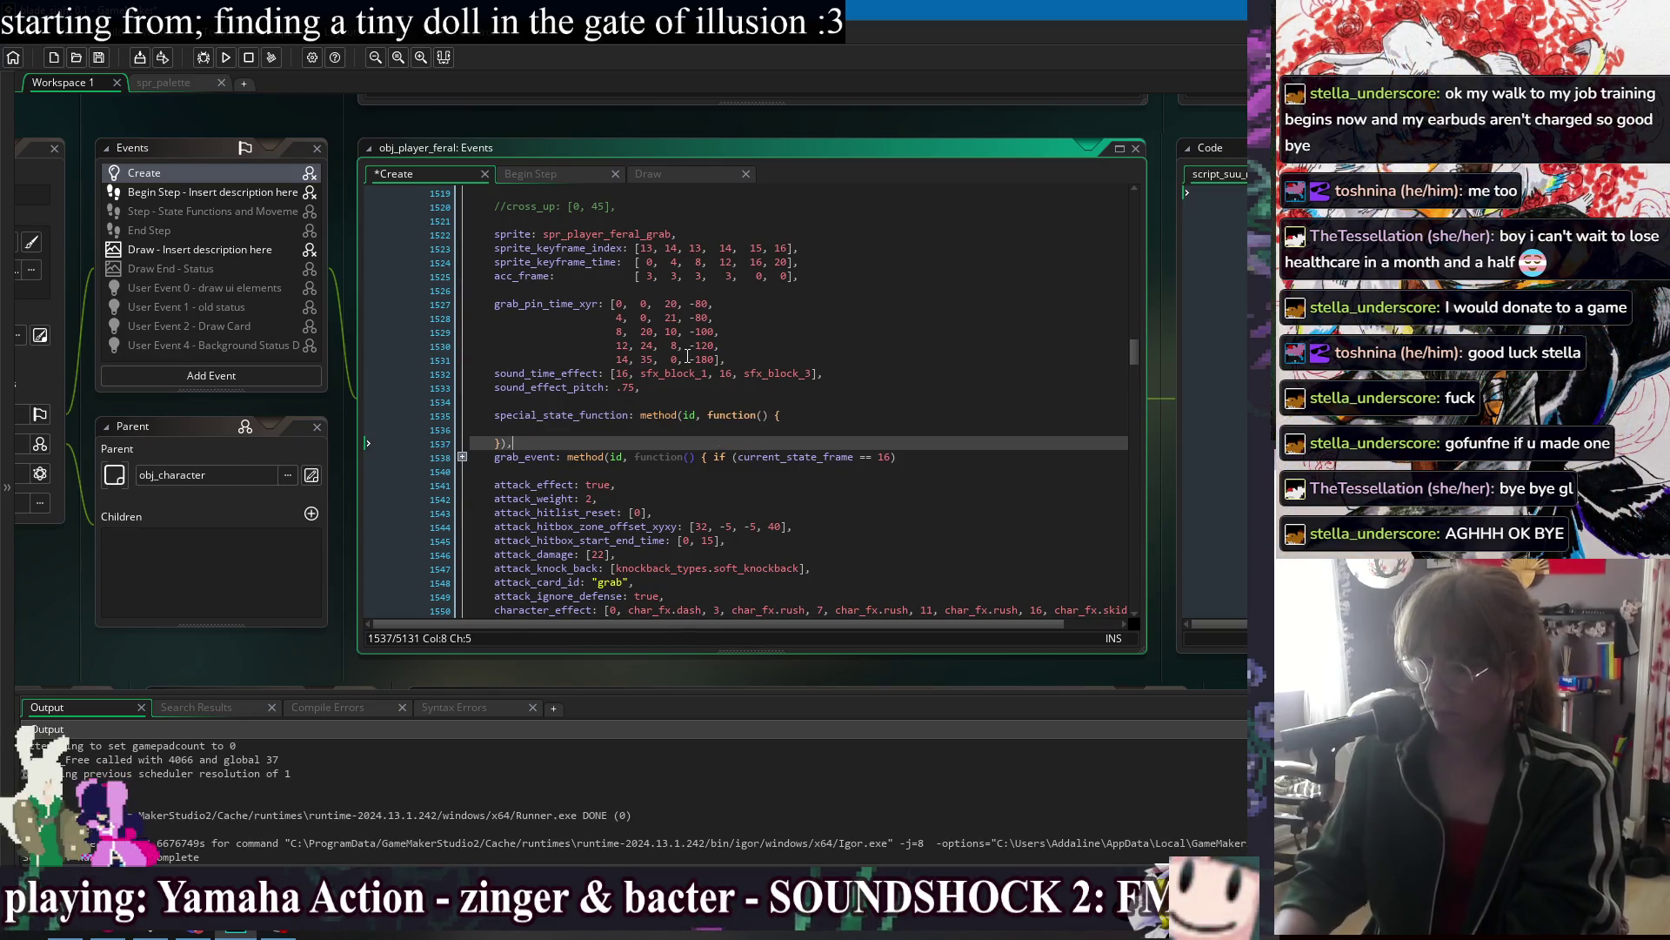
key("Up")
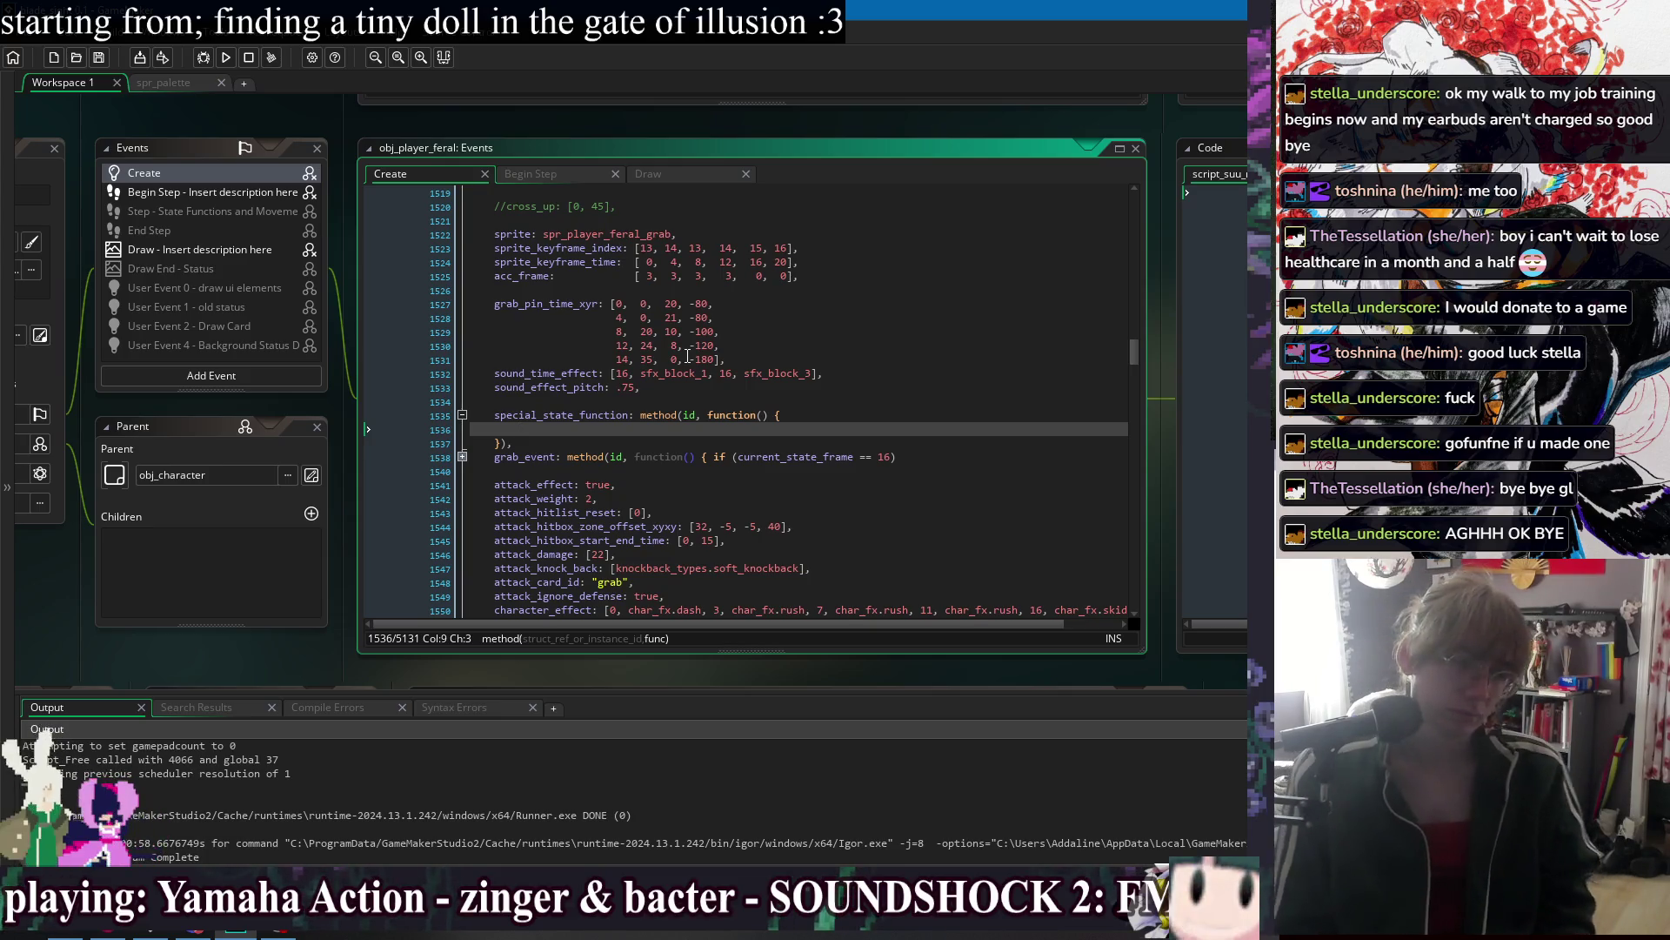
Start an if (pushing_into_wall) block inside the method body.
type("pushing_into_wall")
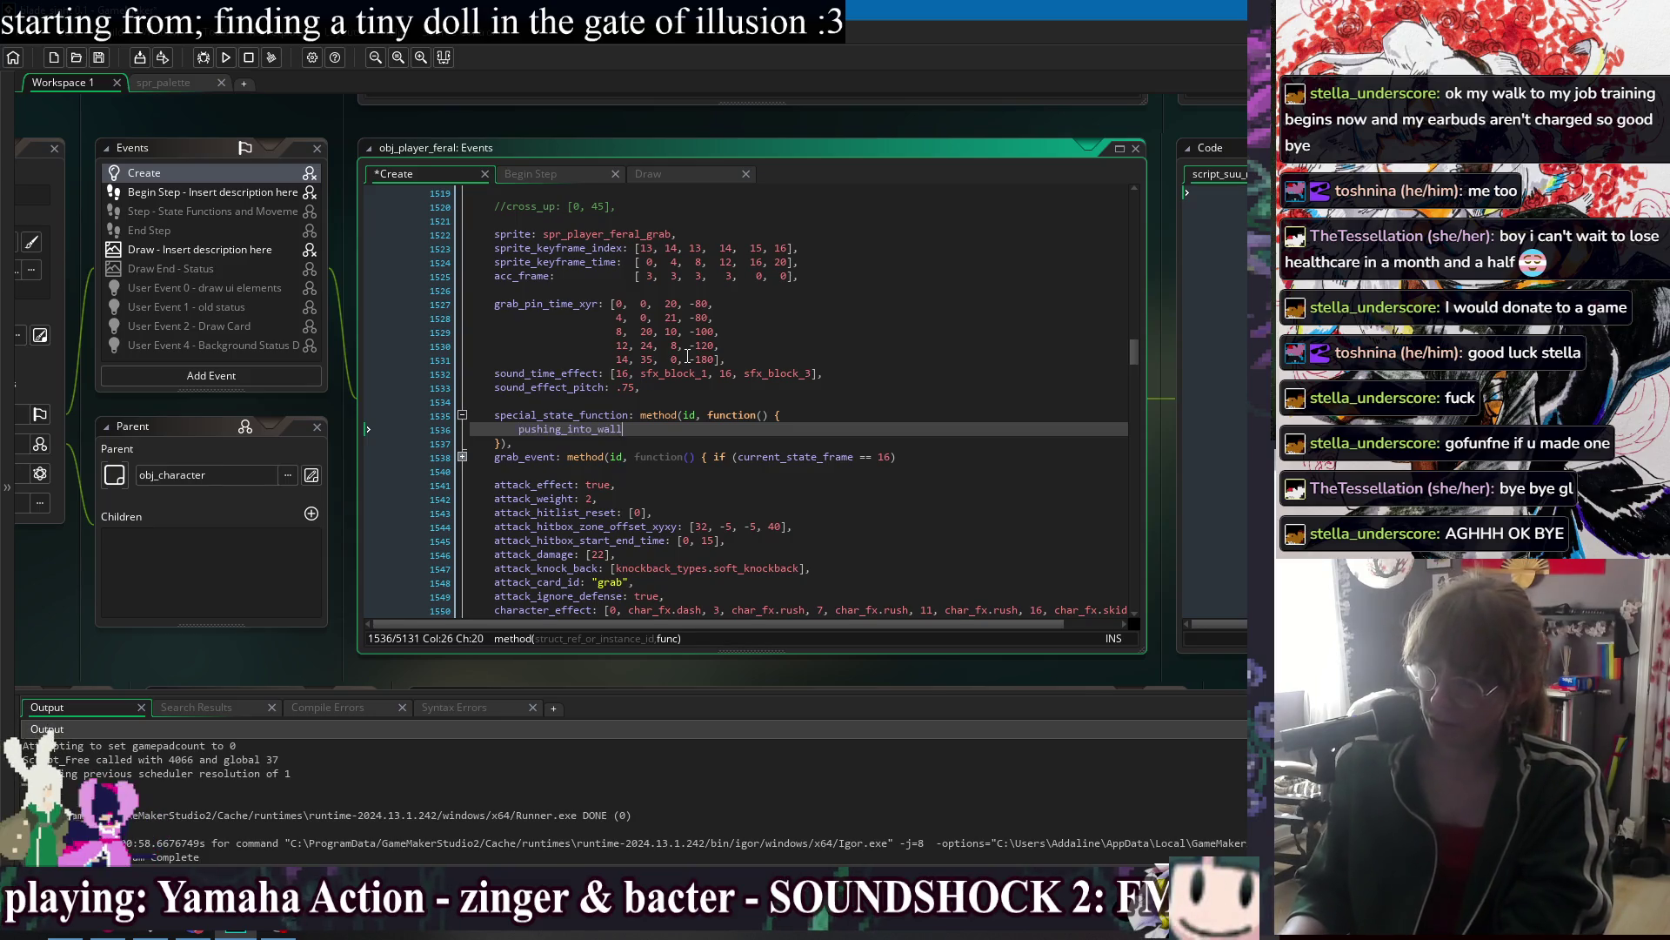
key("ctrl+z")
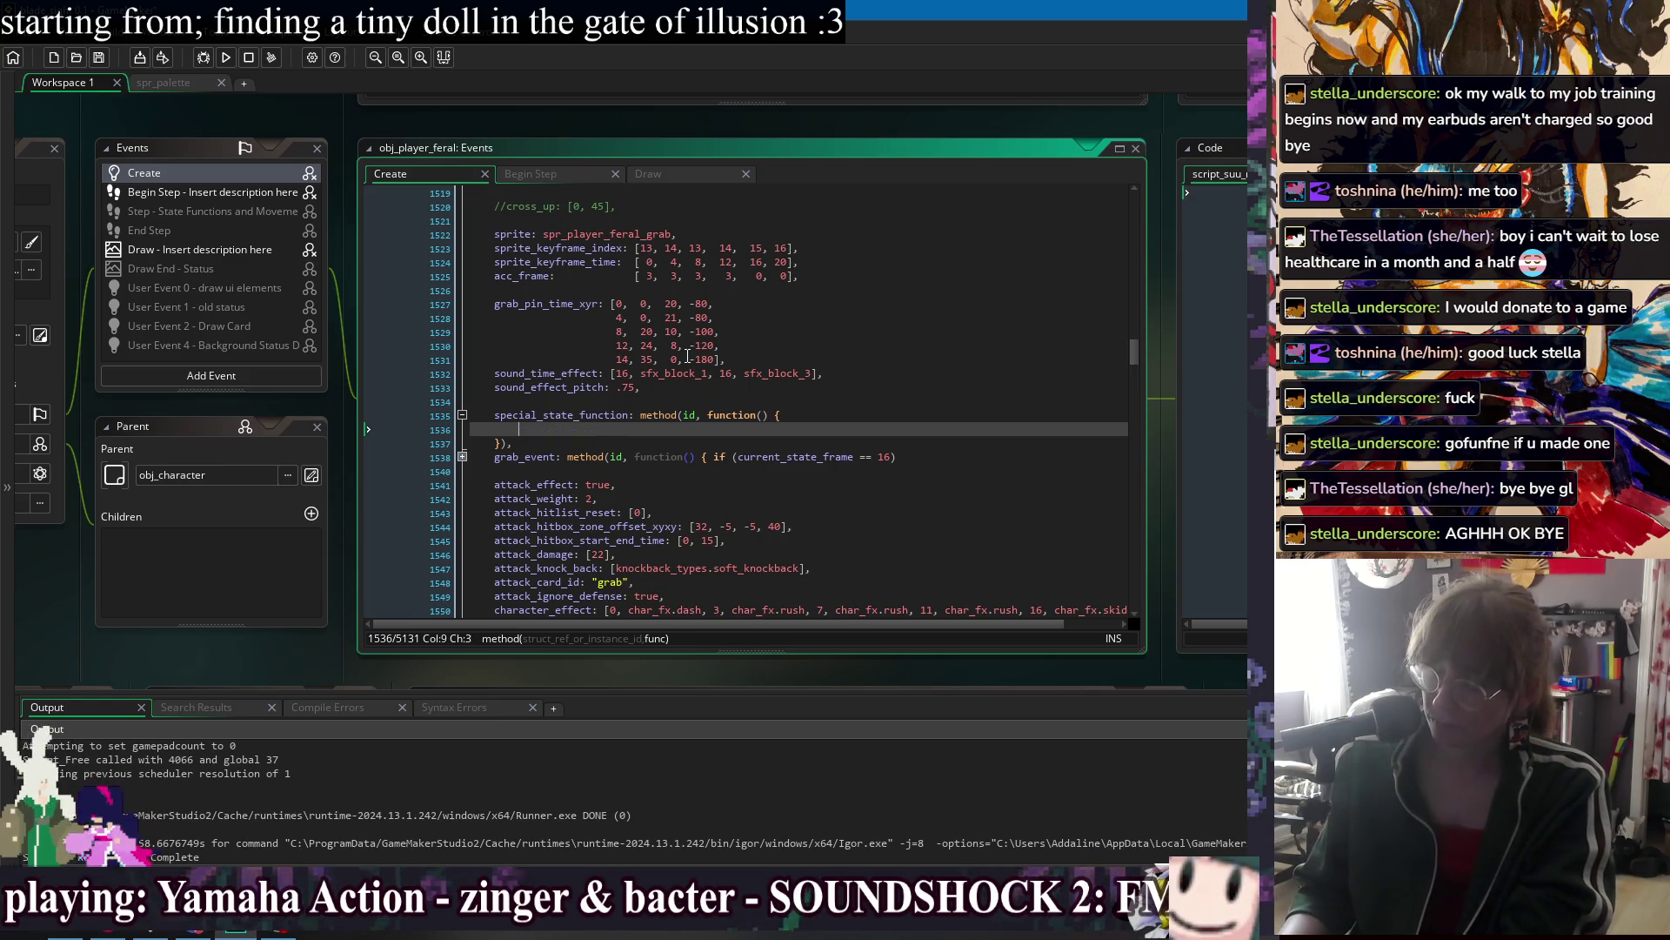
type("if (pushing_into_wall)")
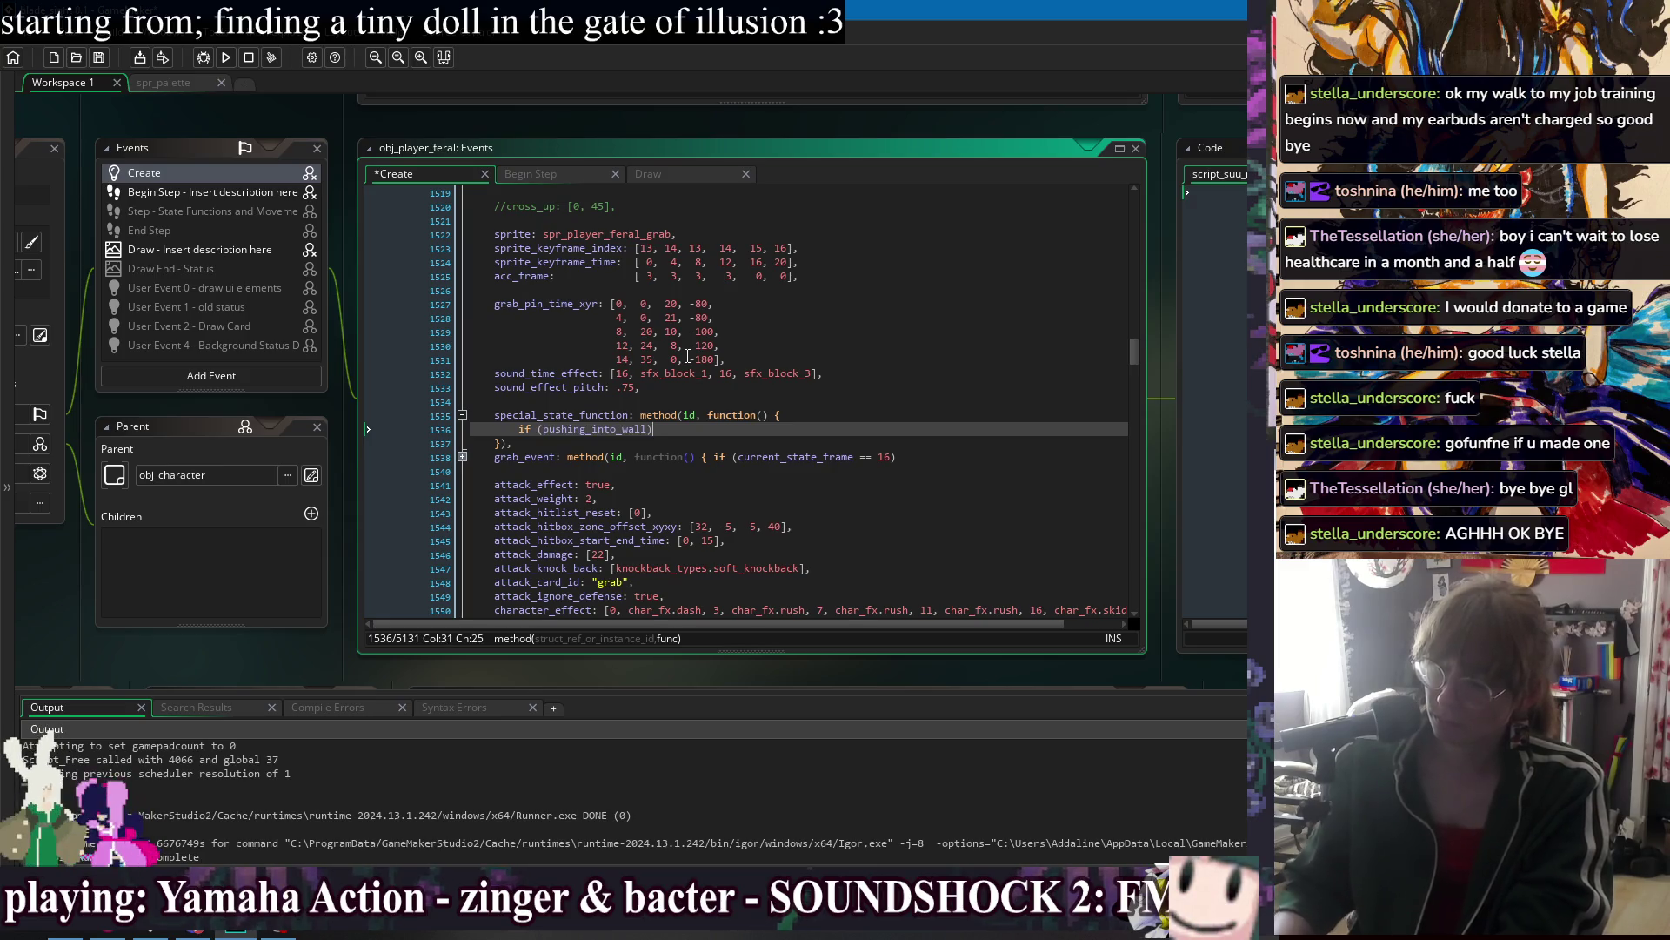
key("Return")
type("{")
key("Tab")
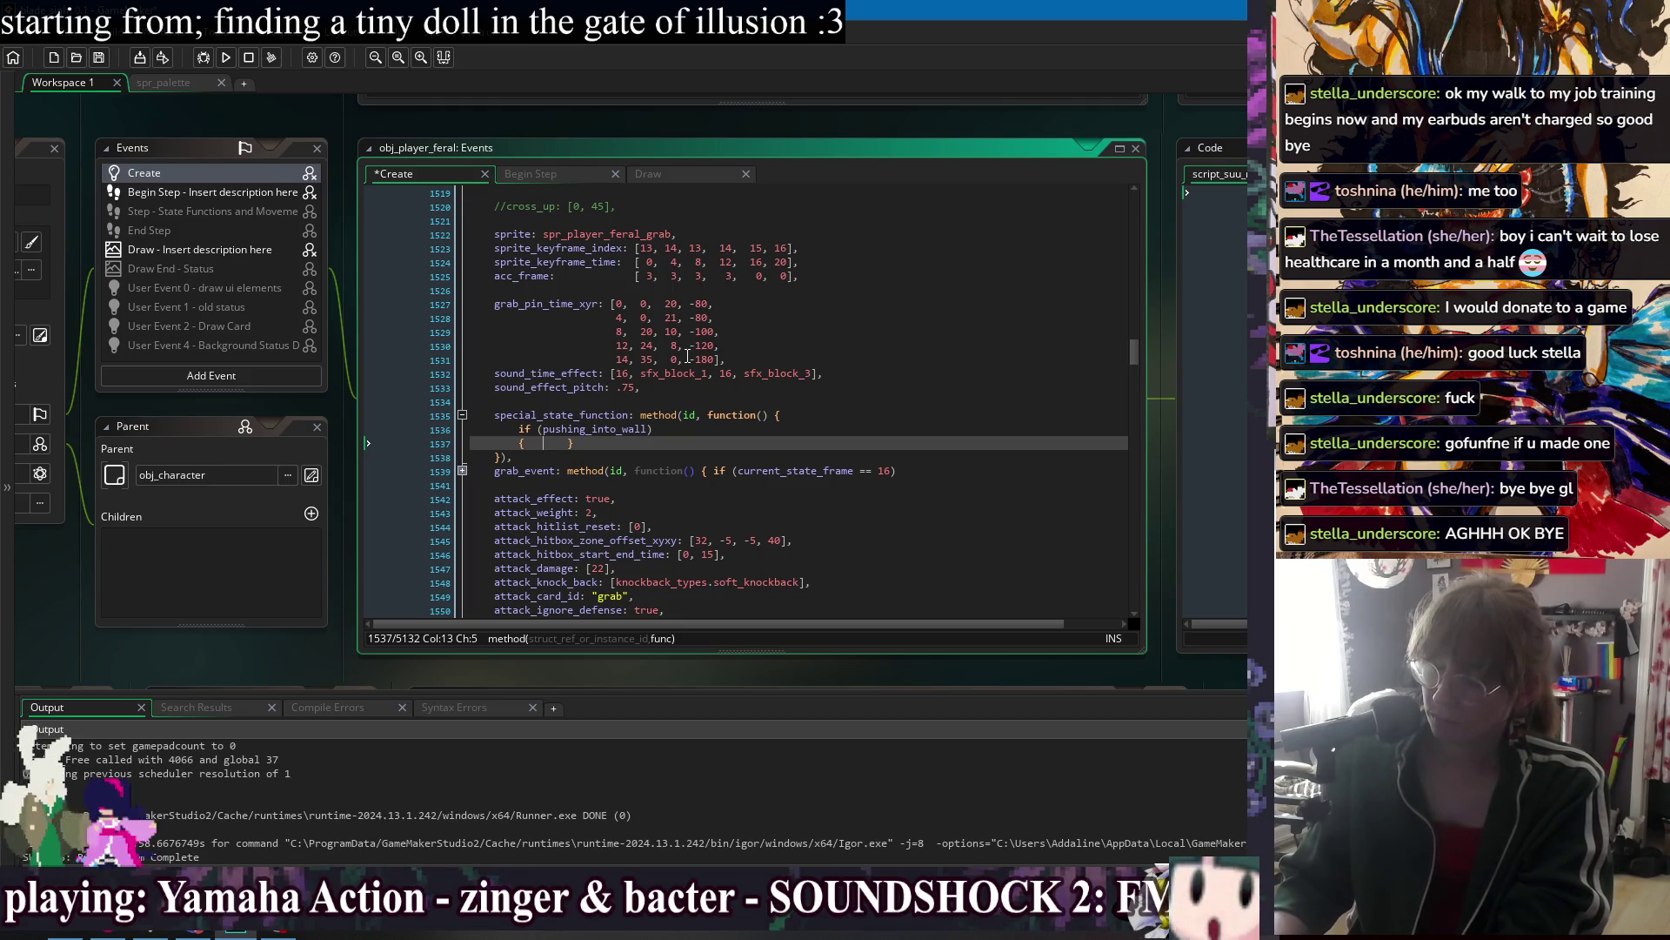
Set single_use_x_momentum to x_momentum * -1.1 in the block, save, and run the game.
type("single_use_x_momentum = x_momentu")
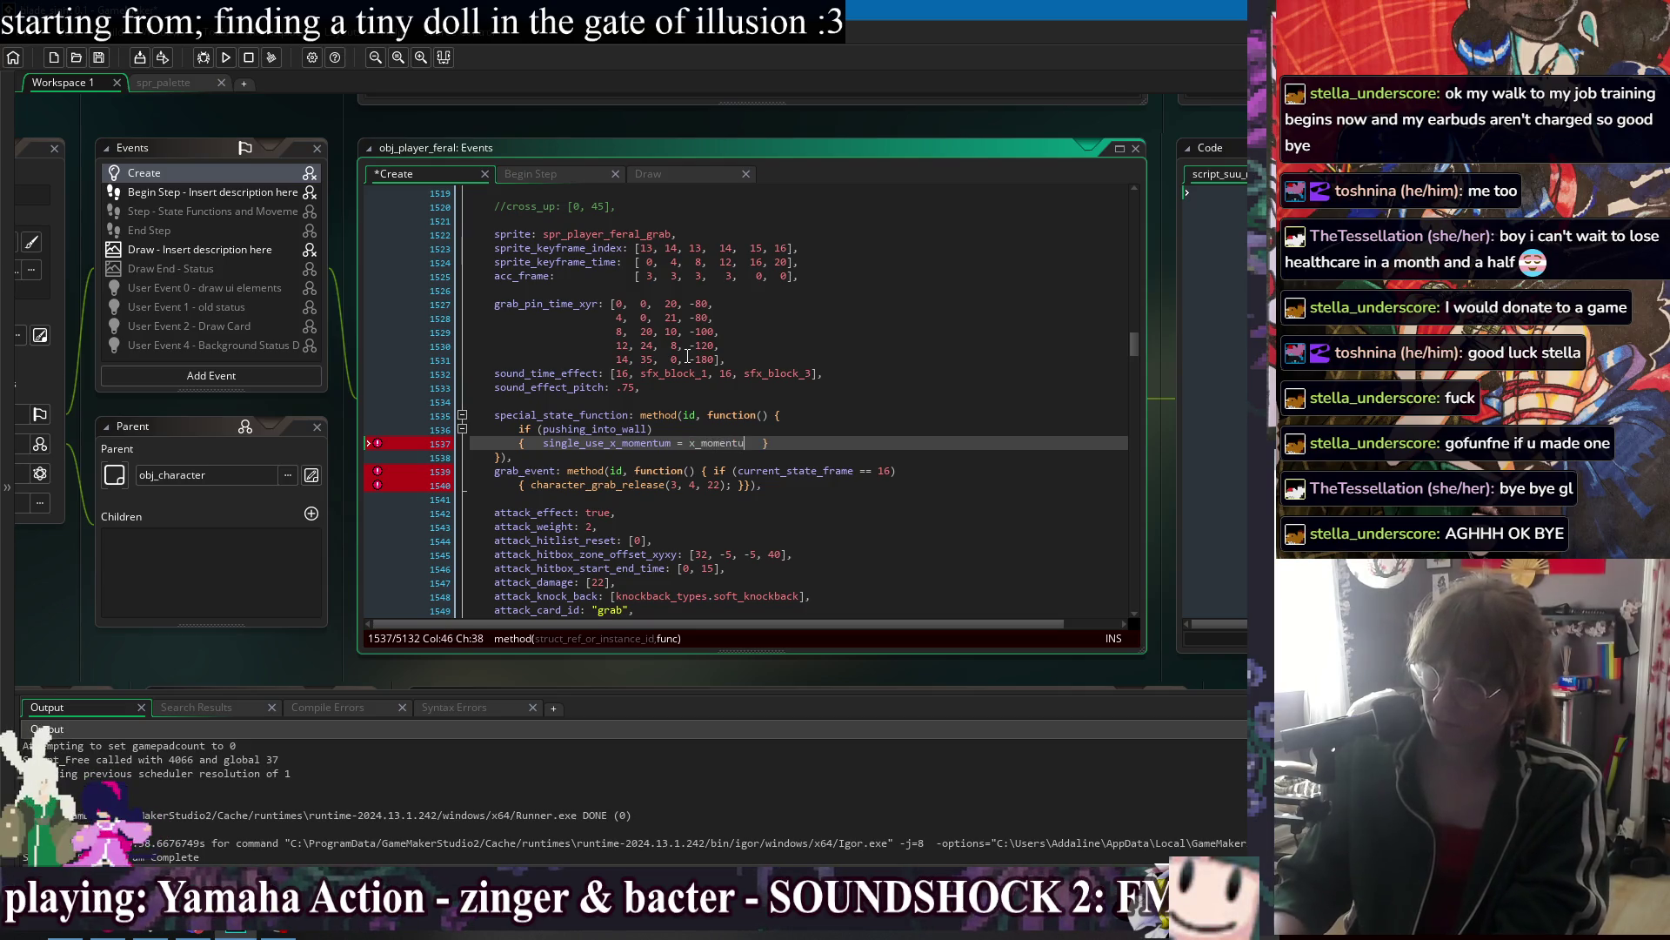
type("m")
scroll(688, 356, "up", 2)
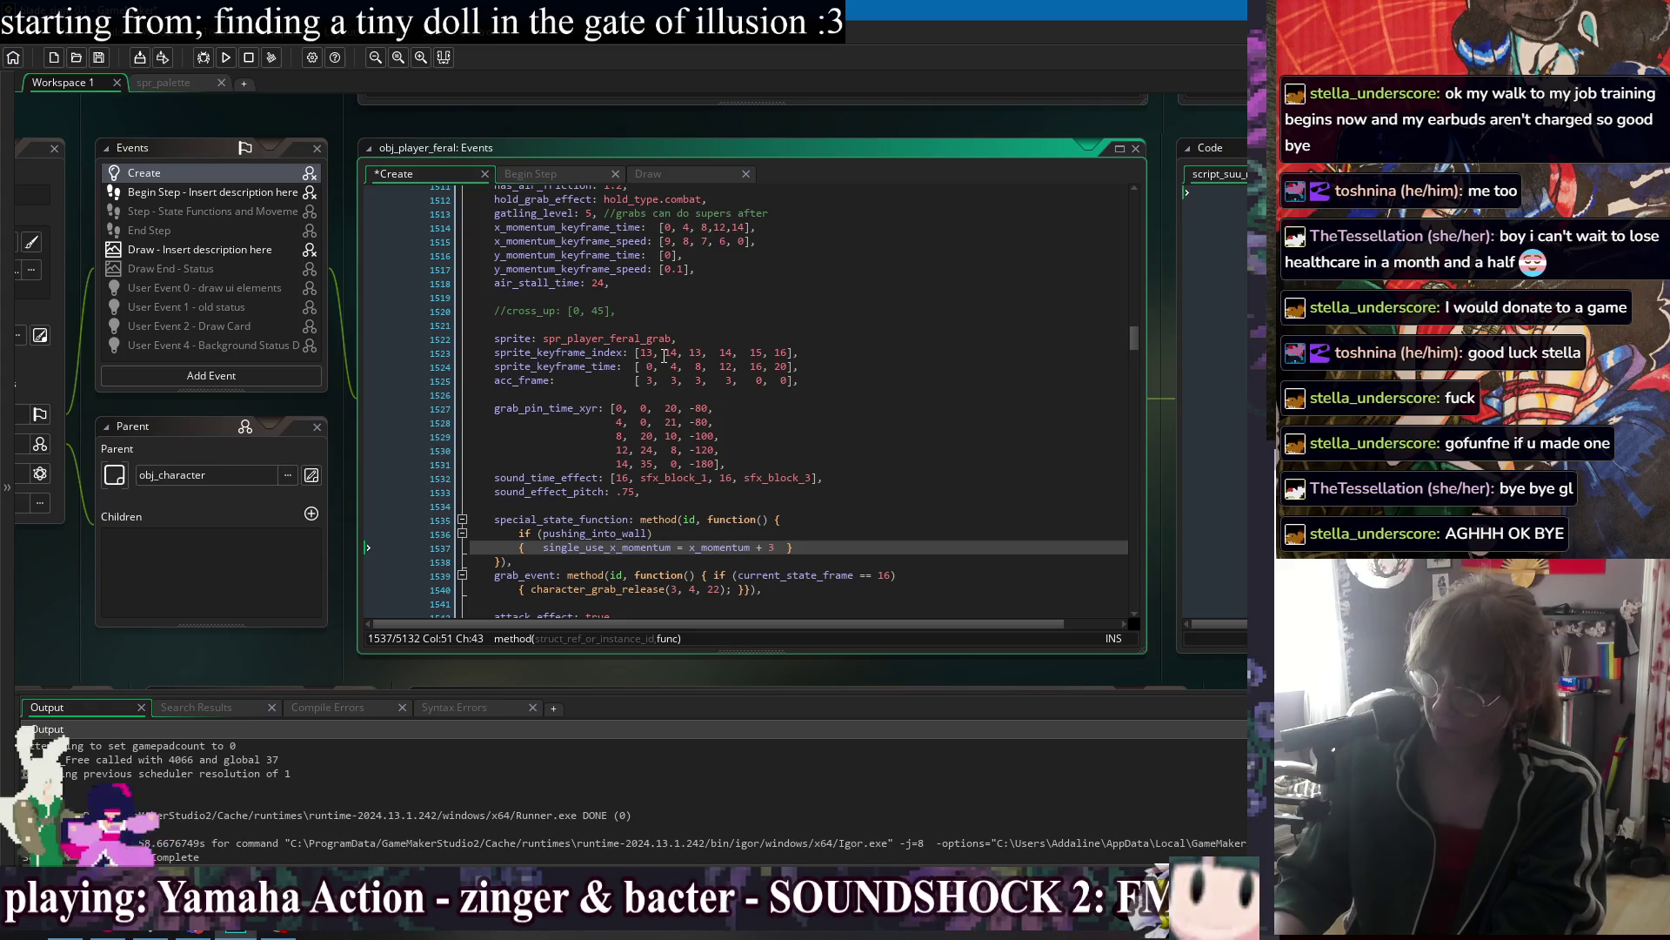
key("BackSpace")
type("3)")
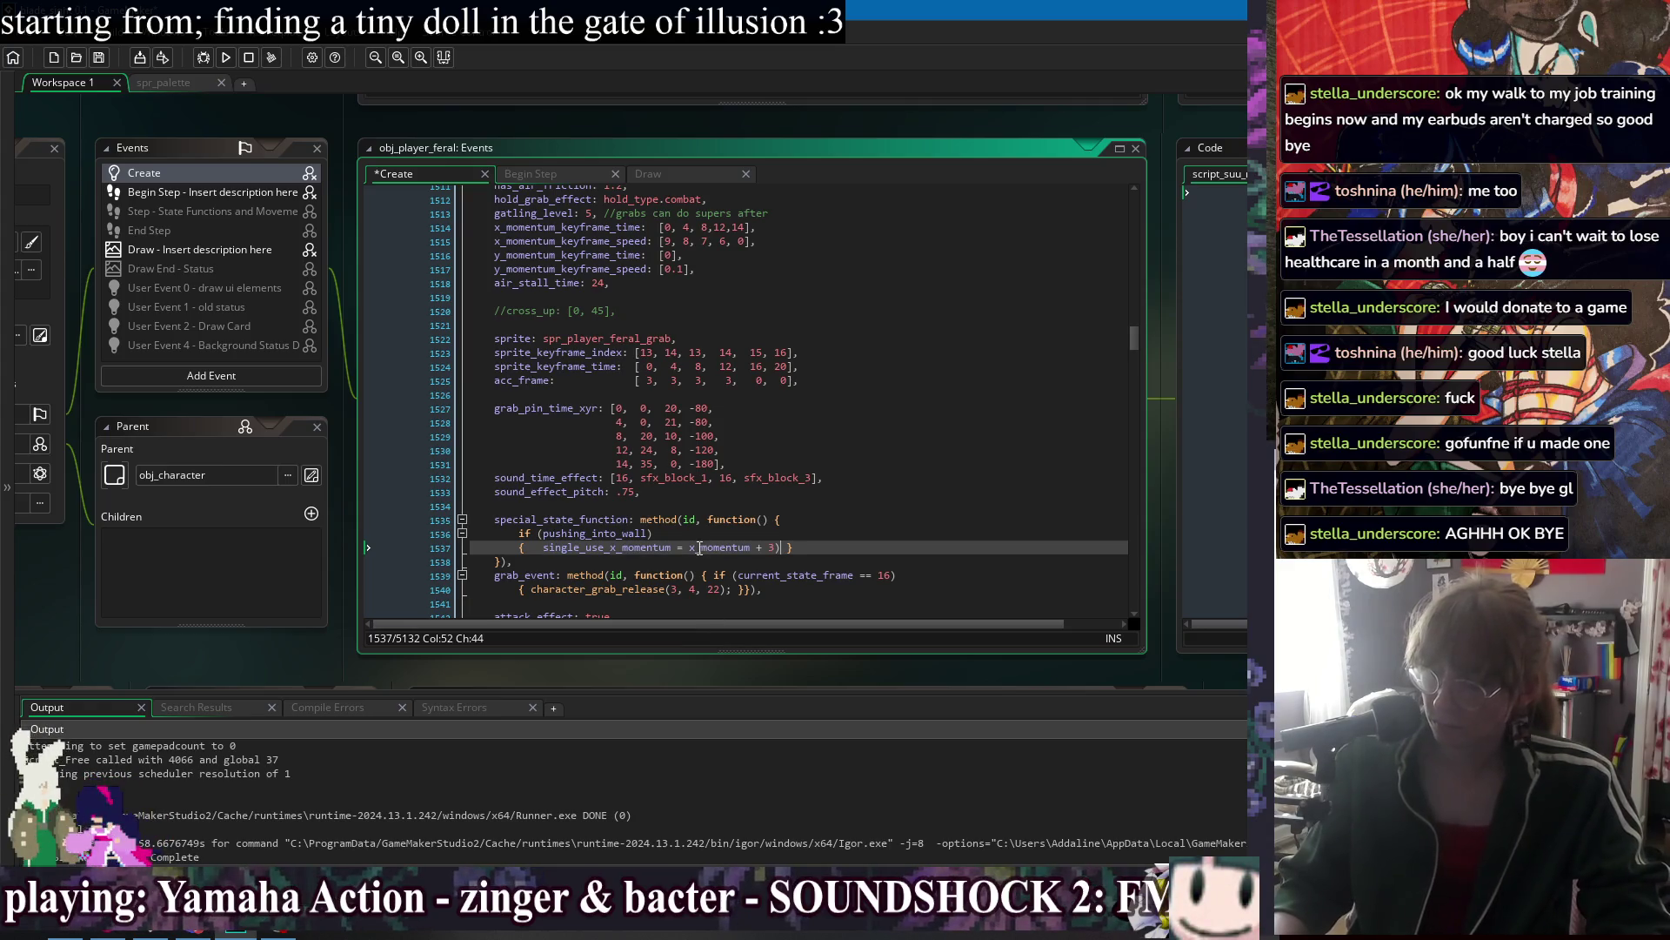
left_click(690, 547)
type("(")
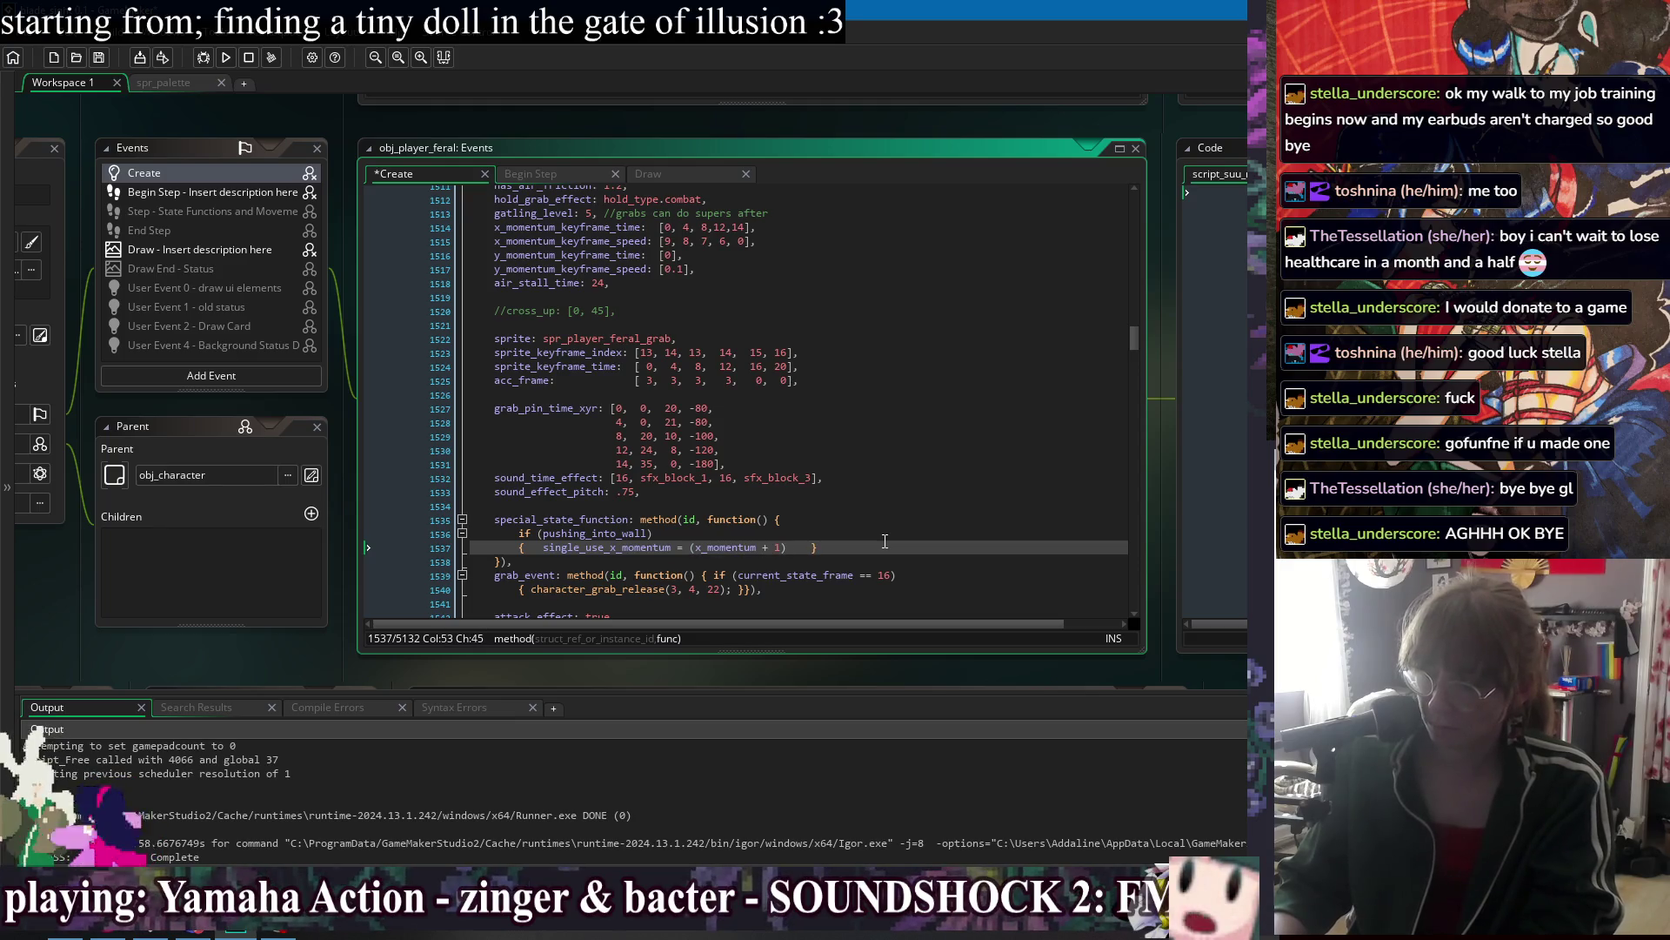
key("BackSpace")
key("BackSpace")
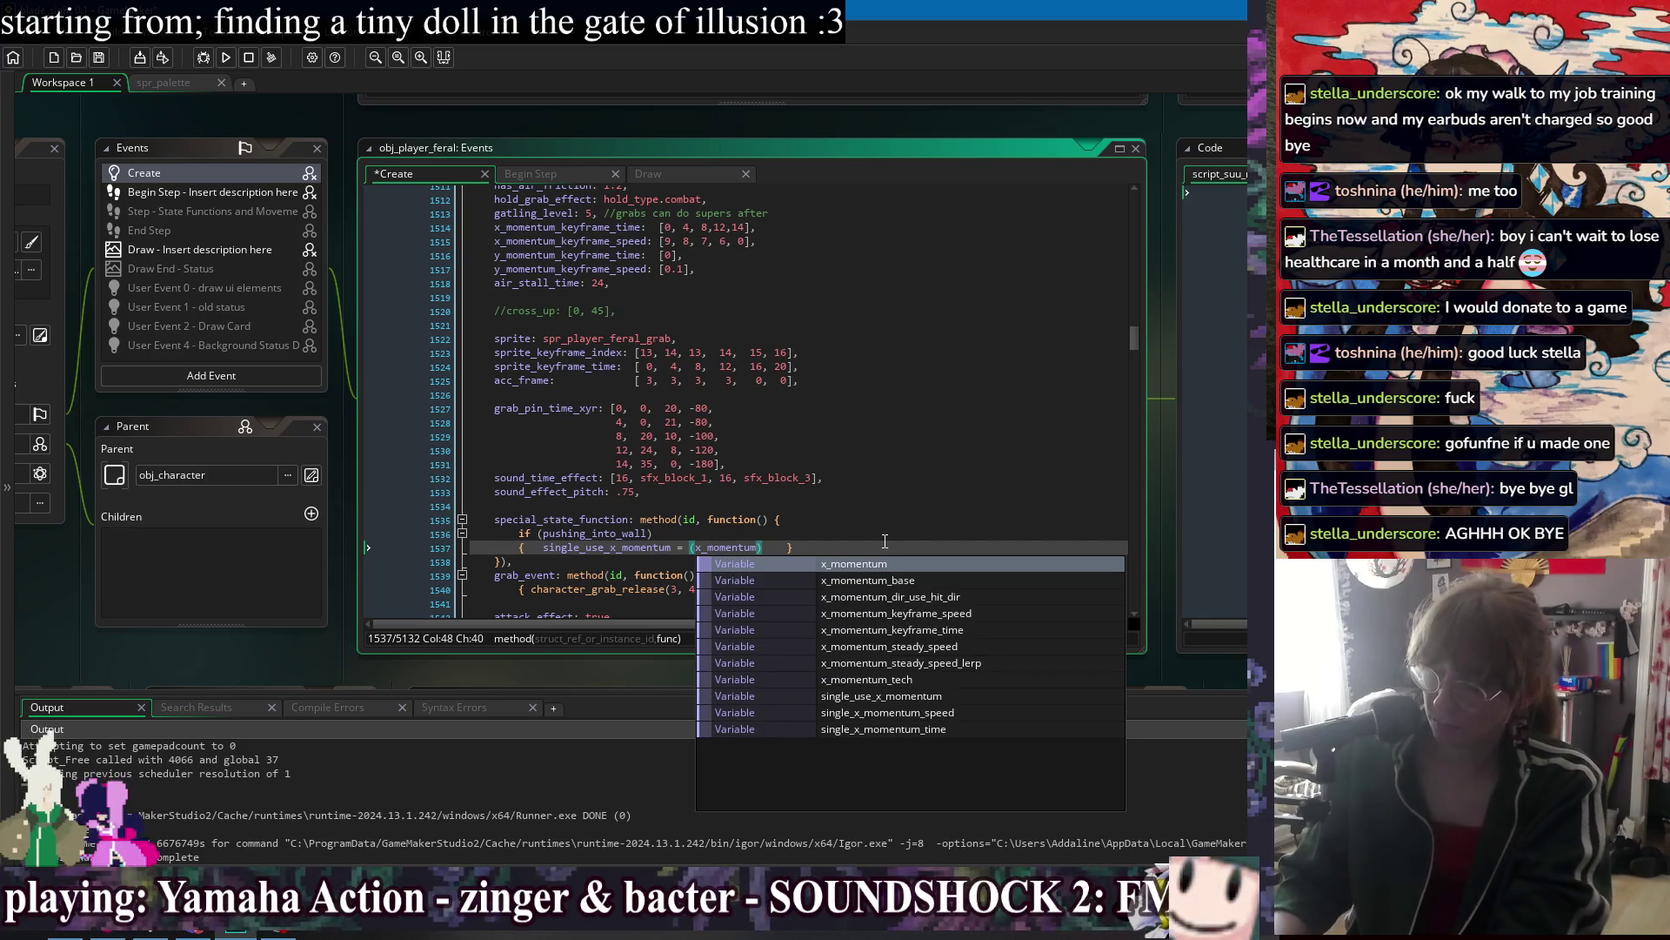
type("* 1")
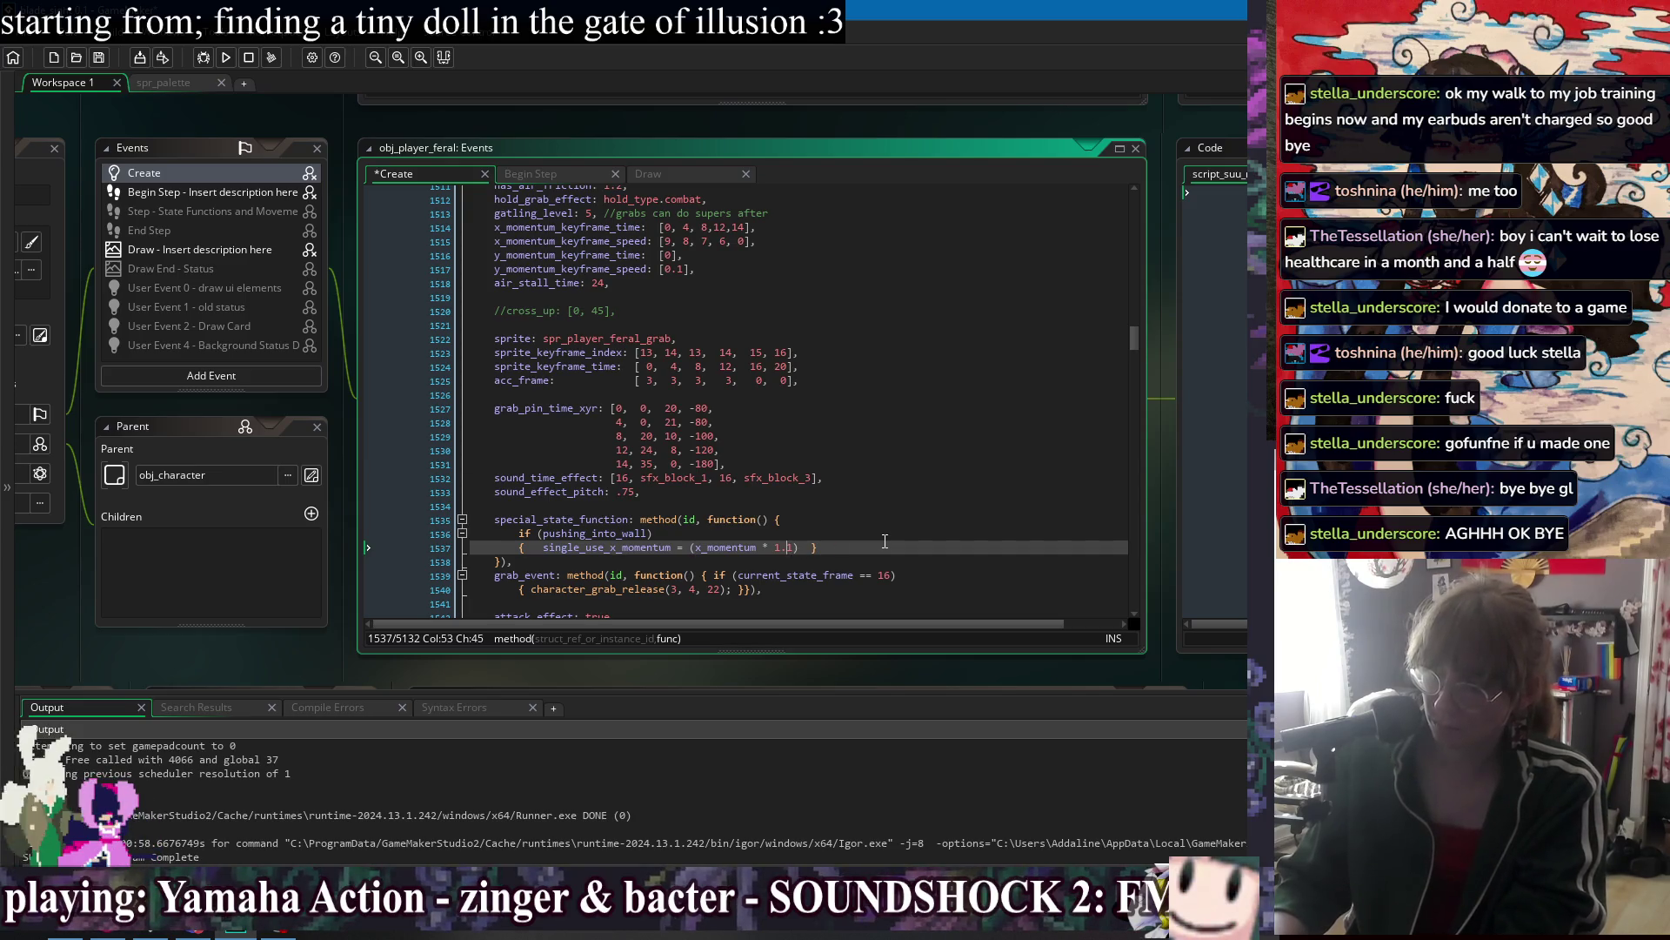
left_click(697, 548)
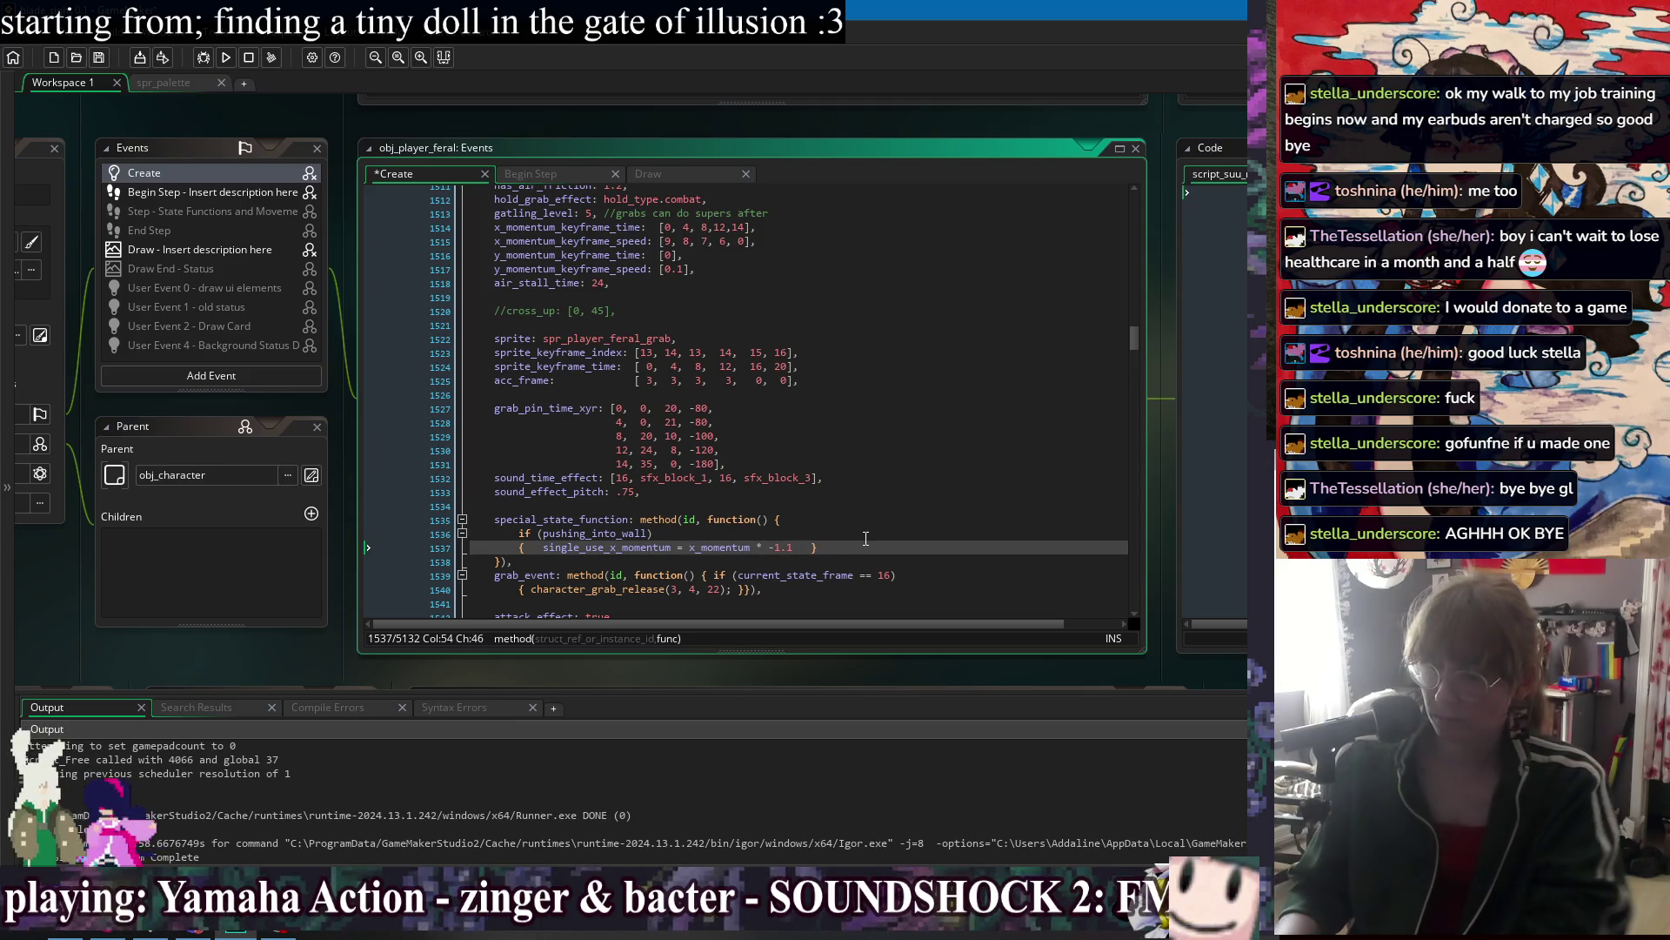
type(";")
key("ctrl+s")
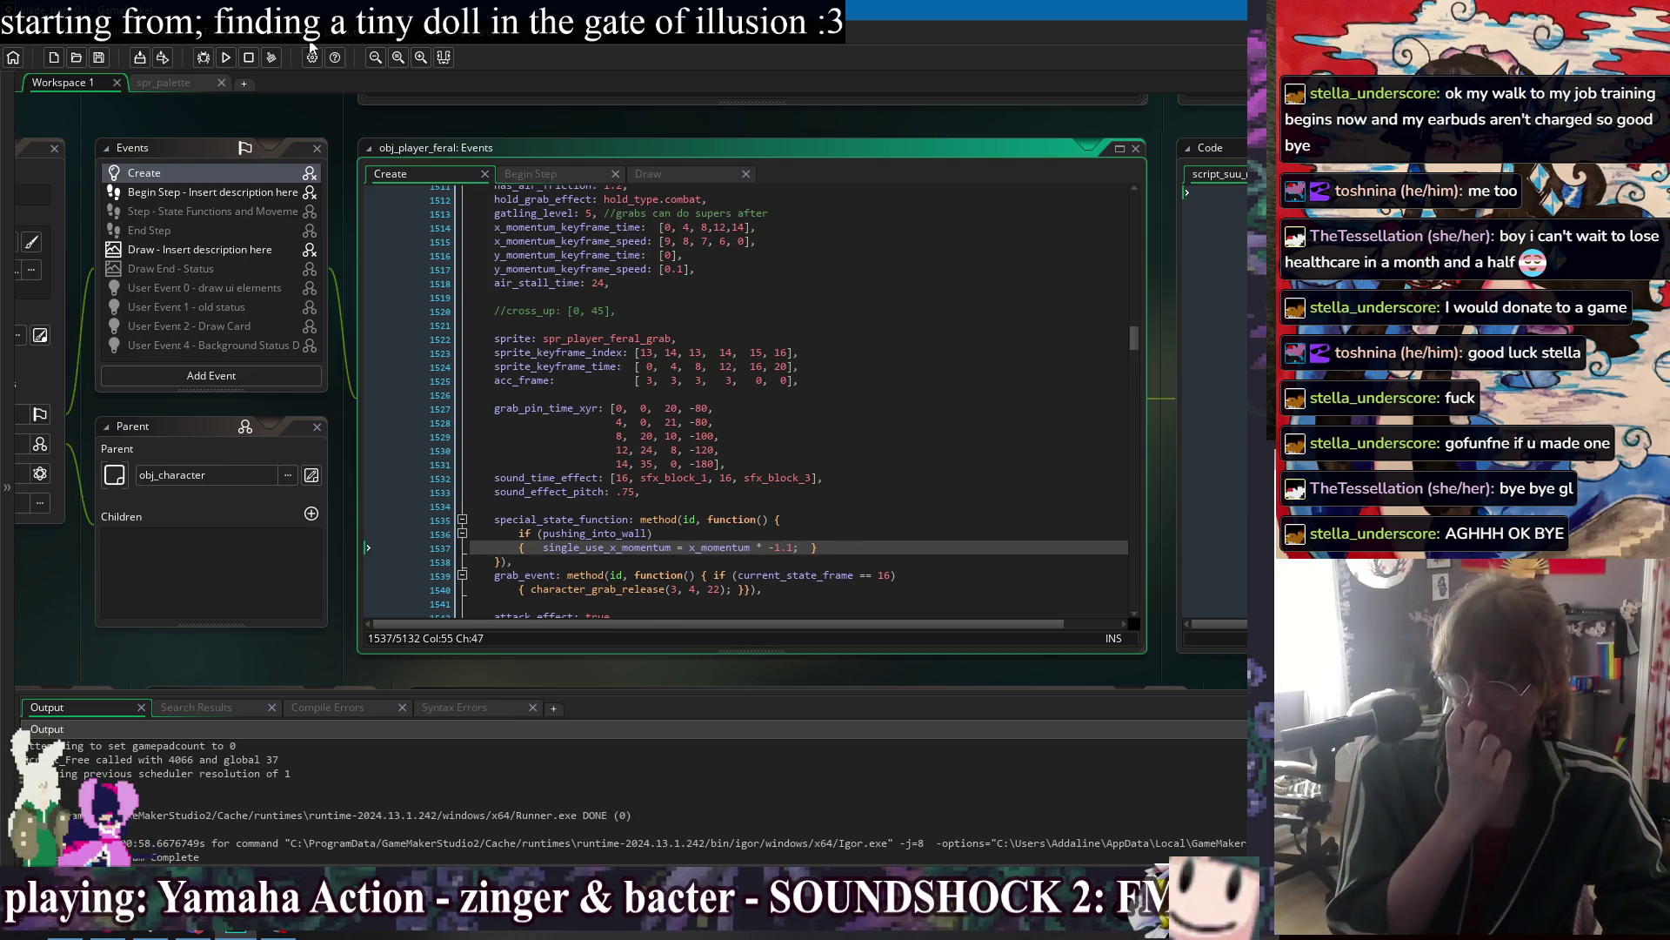
key("F5")
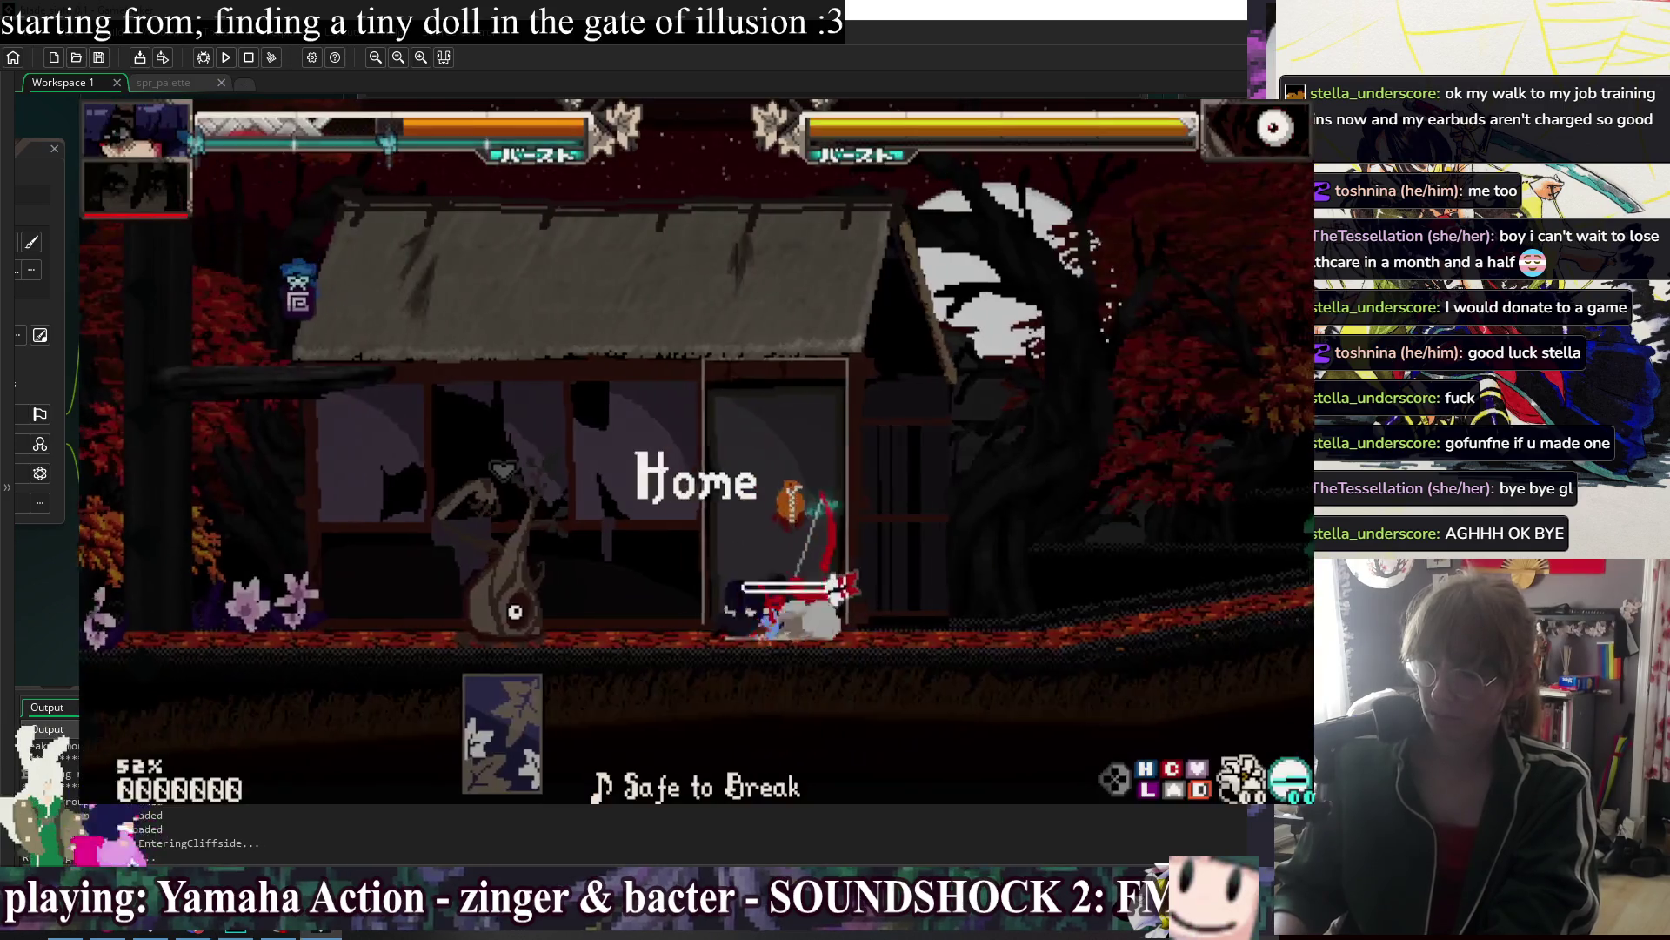
key("Up")
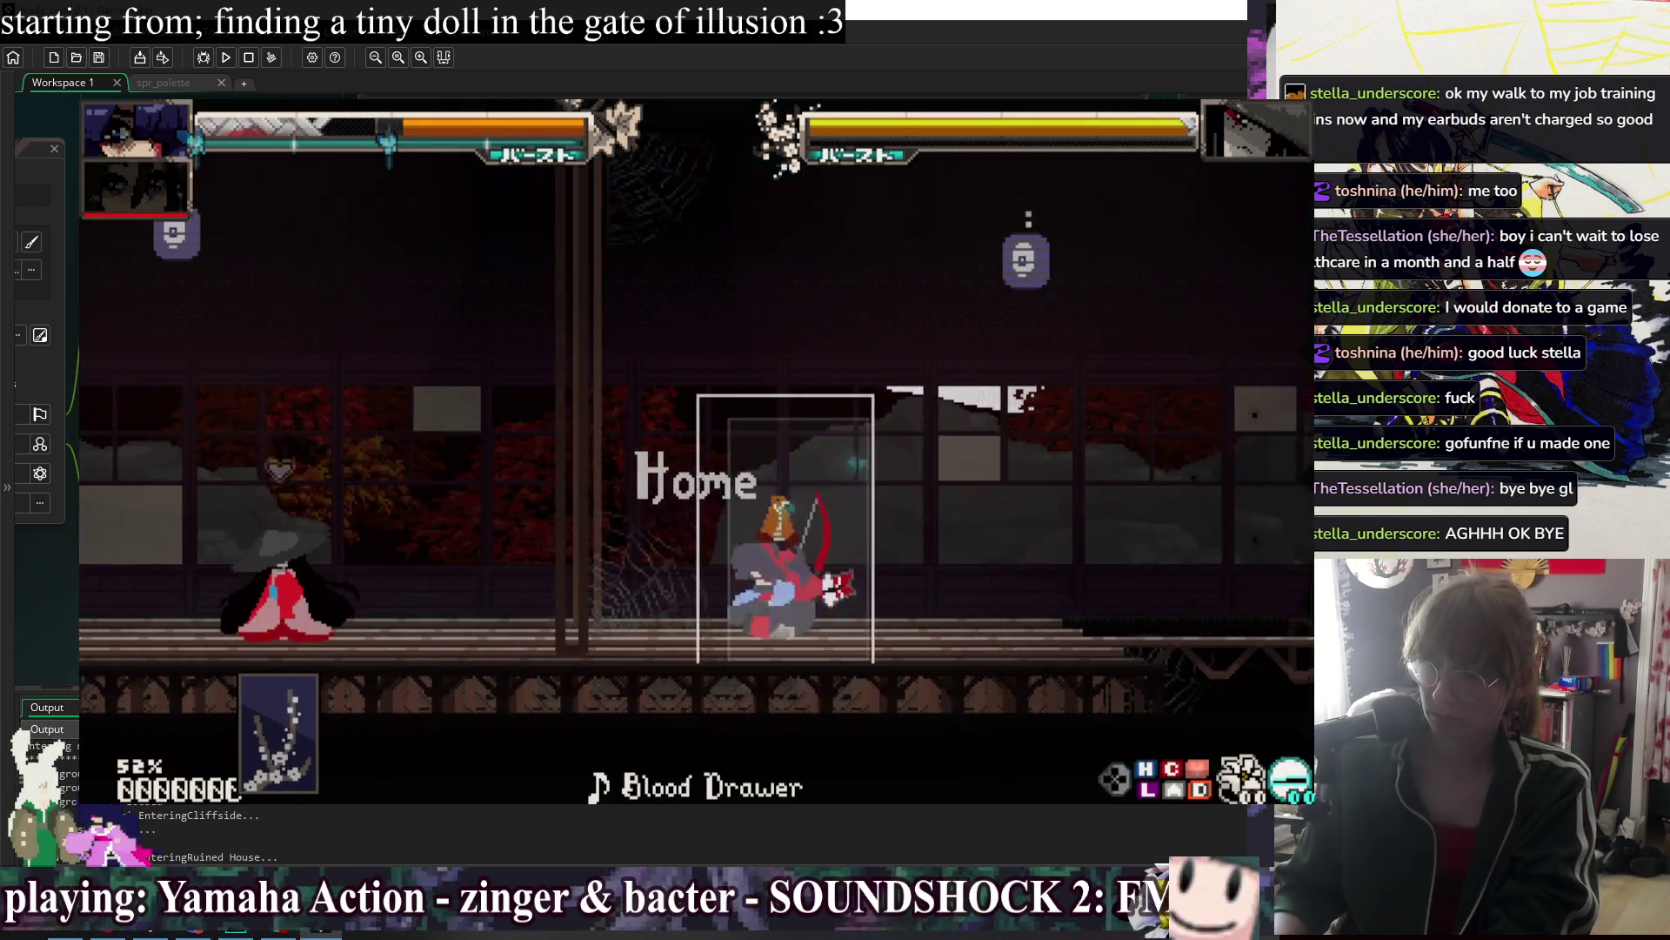
key("Up")
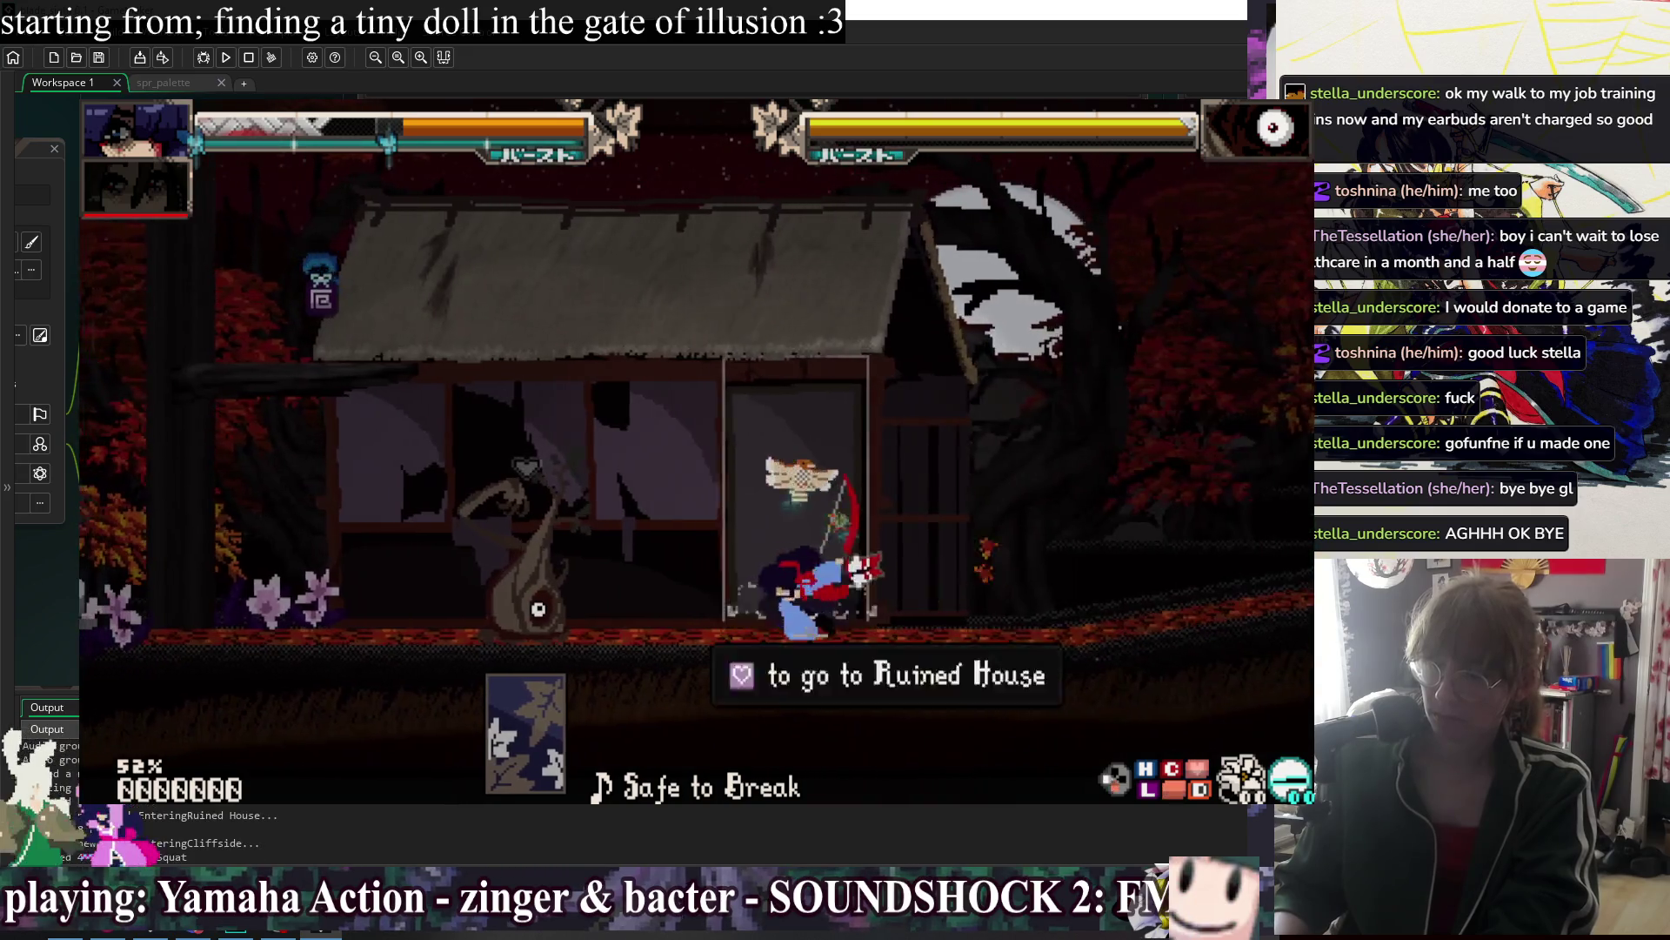
key("z")
key("Left")
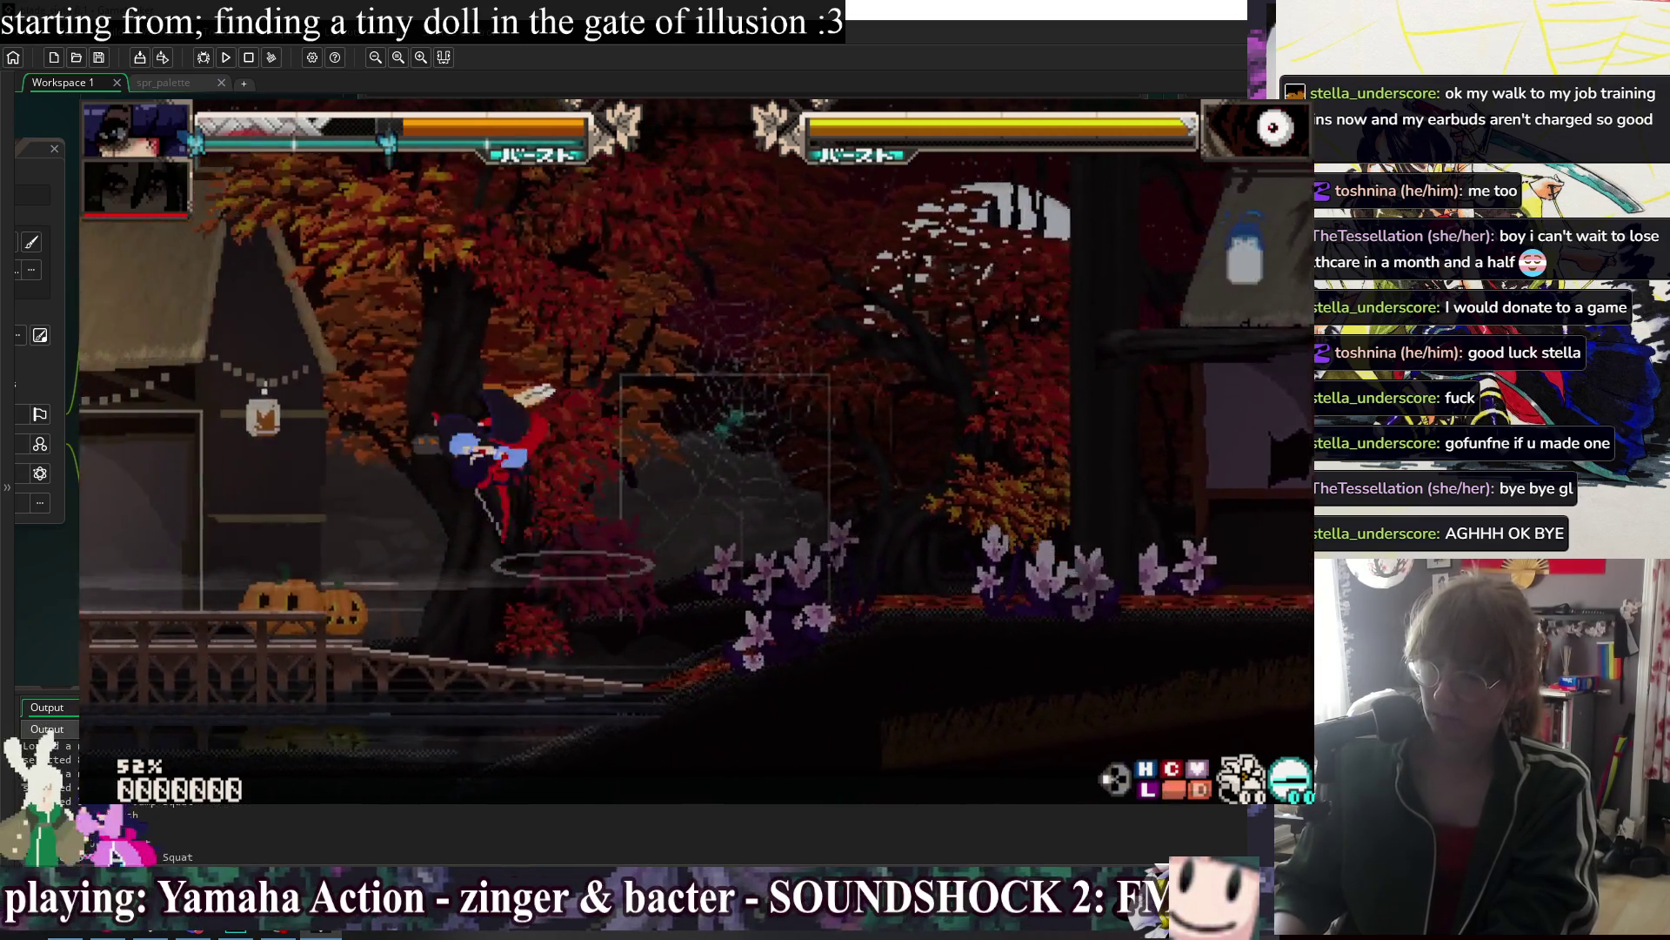
key("Left")
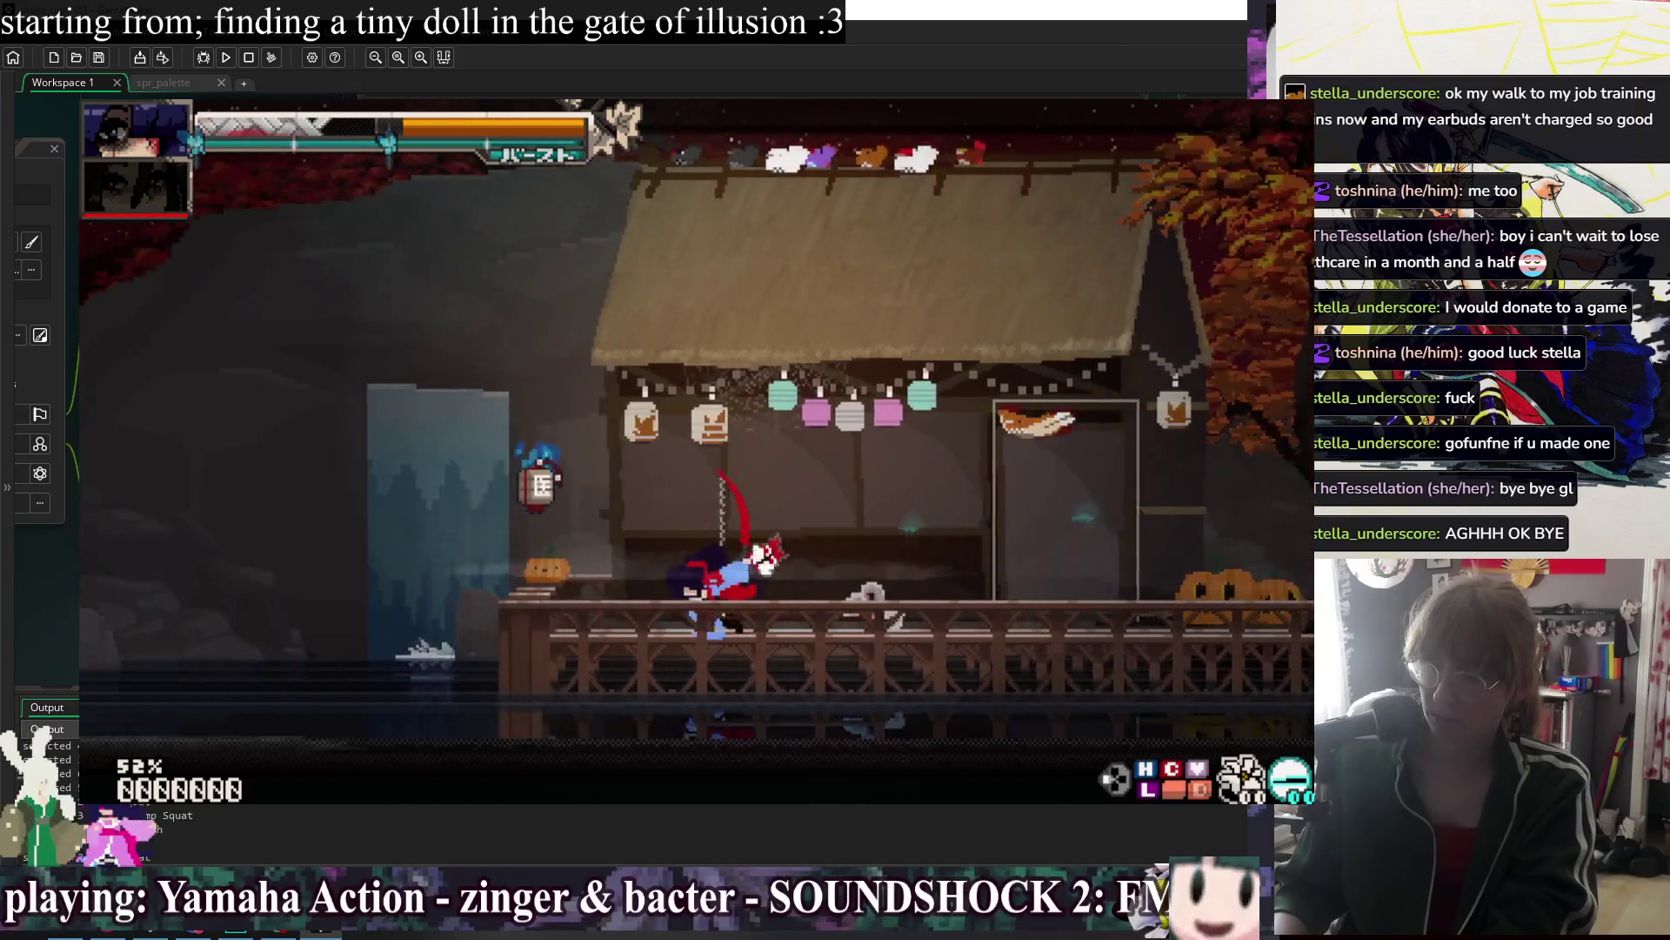
key("Left")
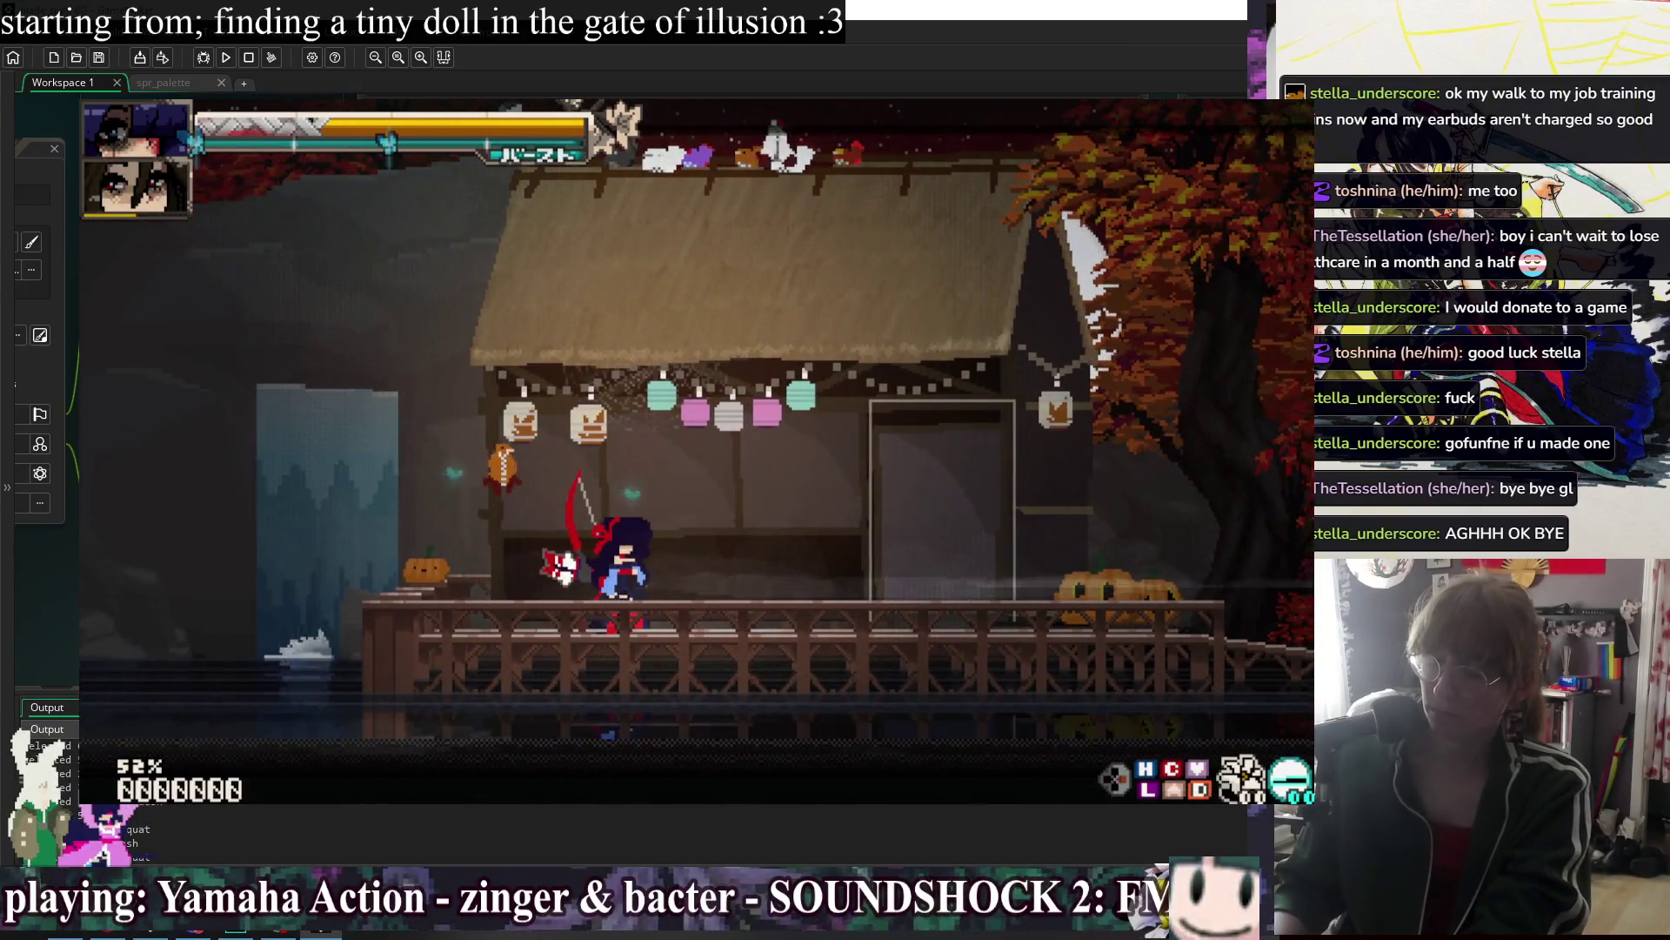
key("alt+F4")
right_click(315, 108)
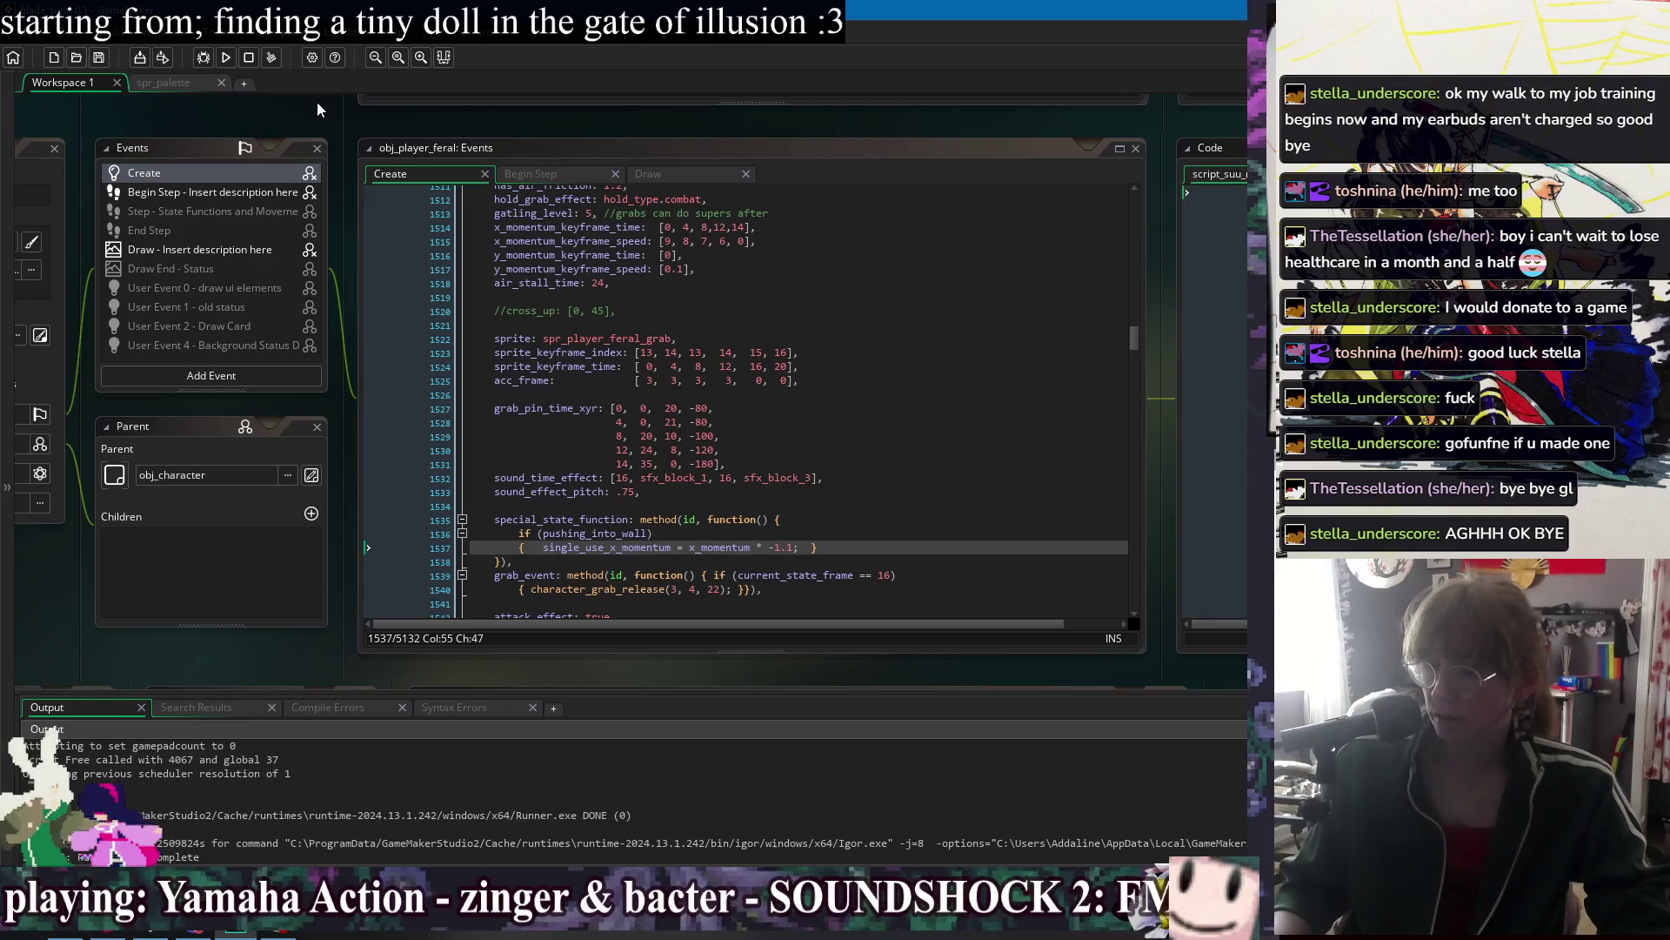
Open obj_character's Begin Step code and search it for 'instance_creat'.
mouse_move(370, 116)
left_click(522, 301)
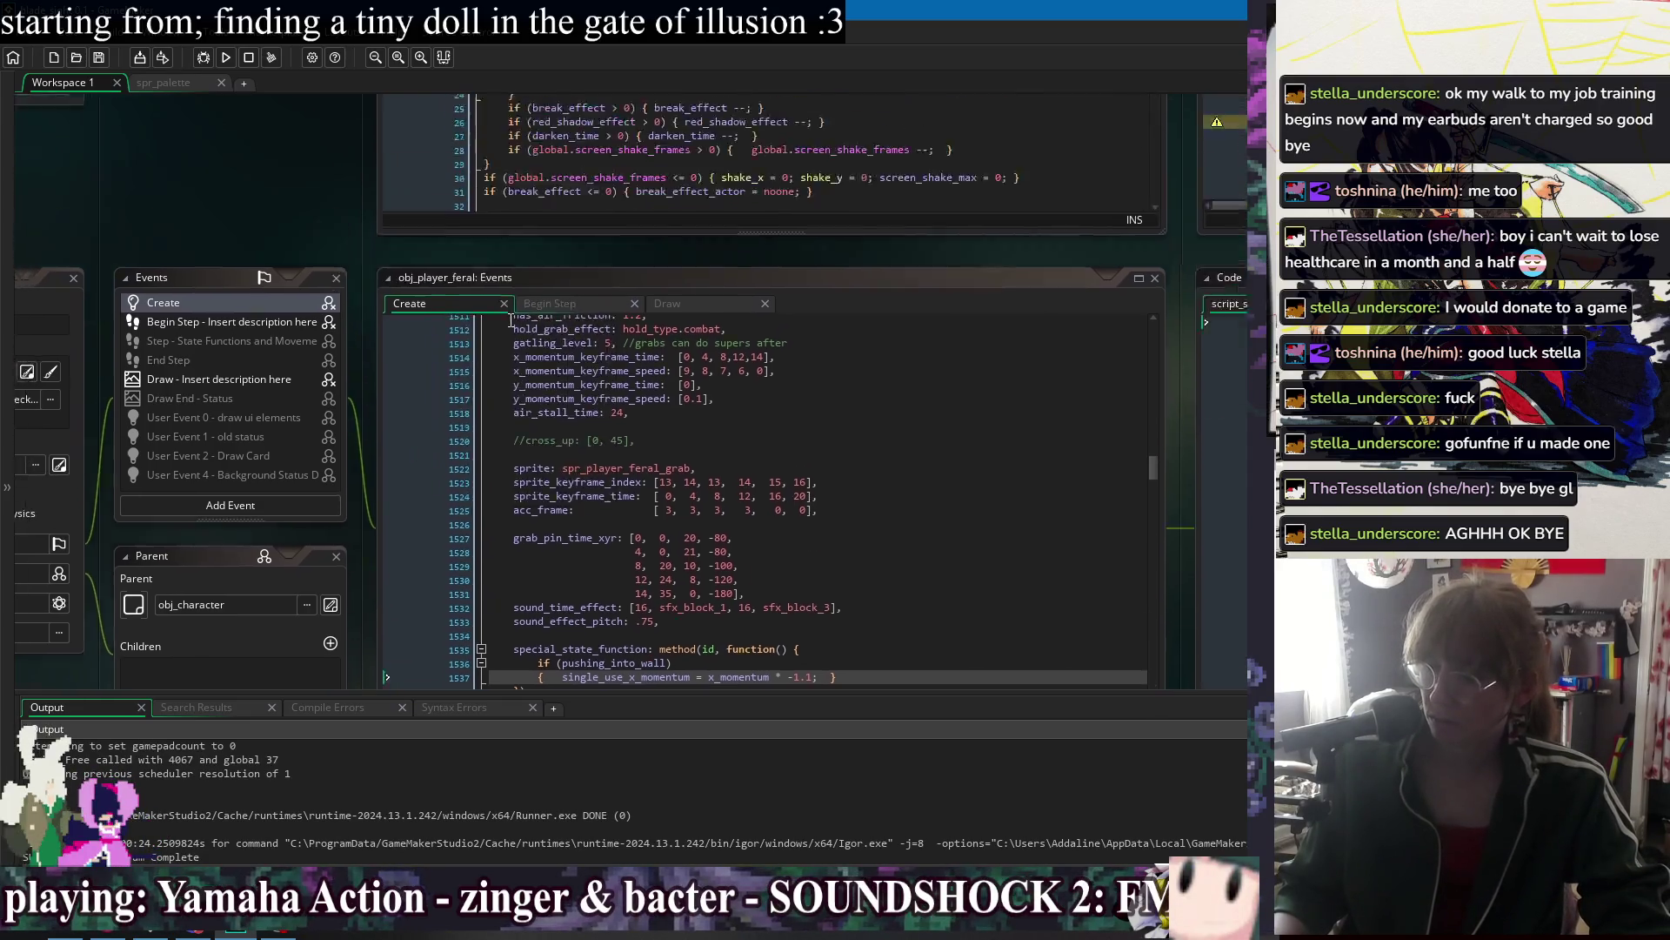
left_click_drag(729, 108, 637, 112)
right_click(637, 112)
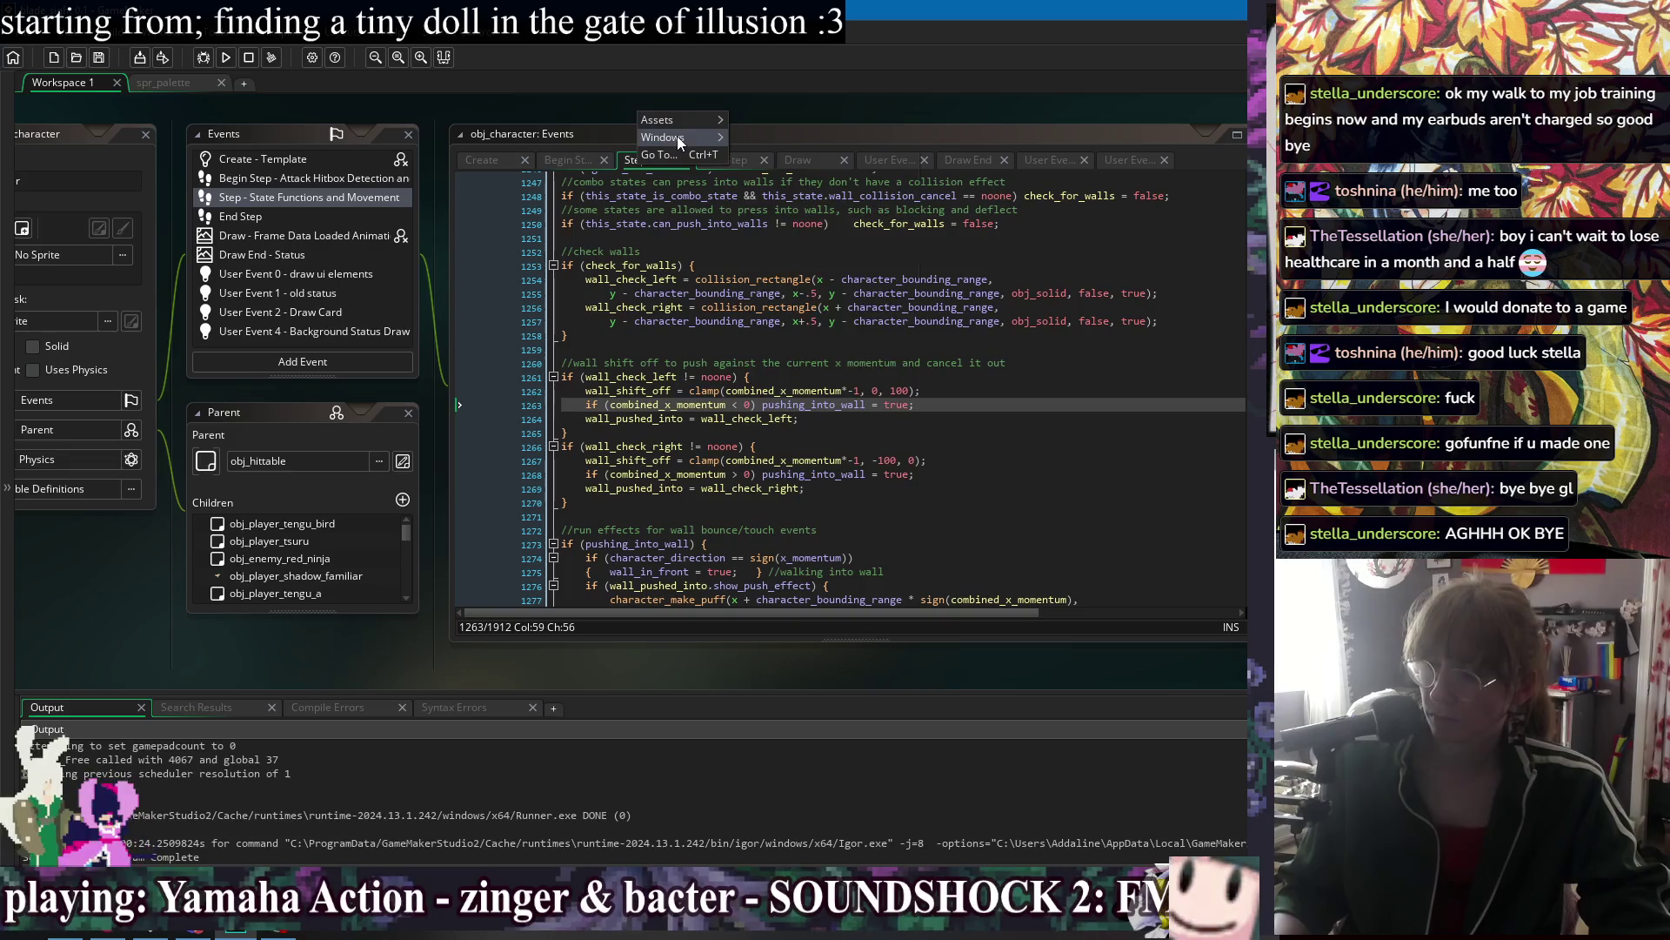
mouse_move(677, 136)
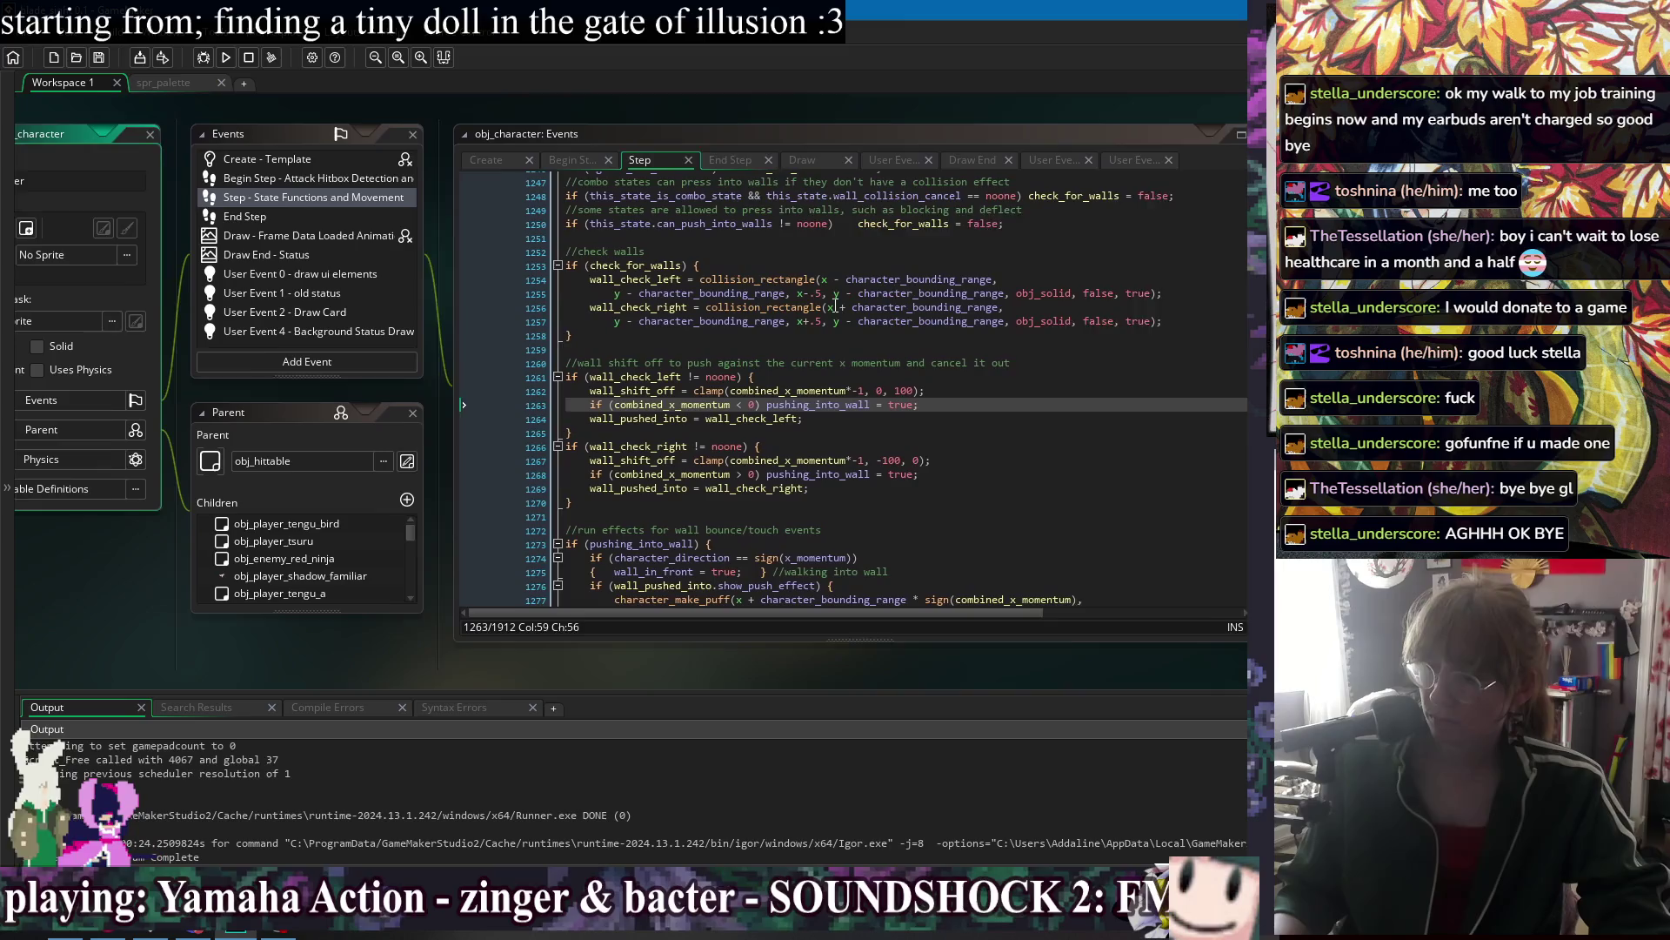
mouse_move(654, 108)
left_mouse_down()
mouse_move(747, 108)
mouse_move(631, 107)
left_mouse_up()
left_click(675, 156)
key("ctrl+f")
type("instan")
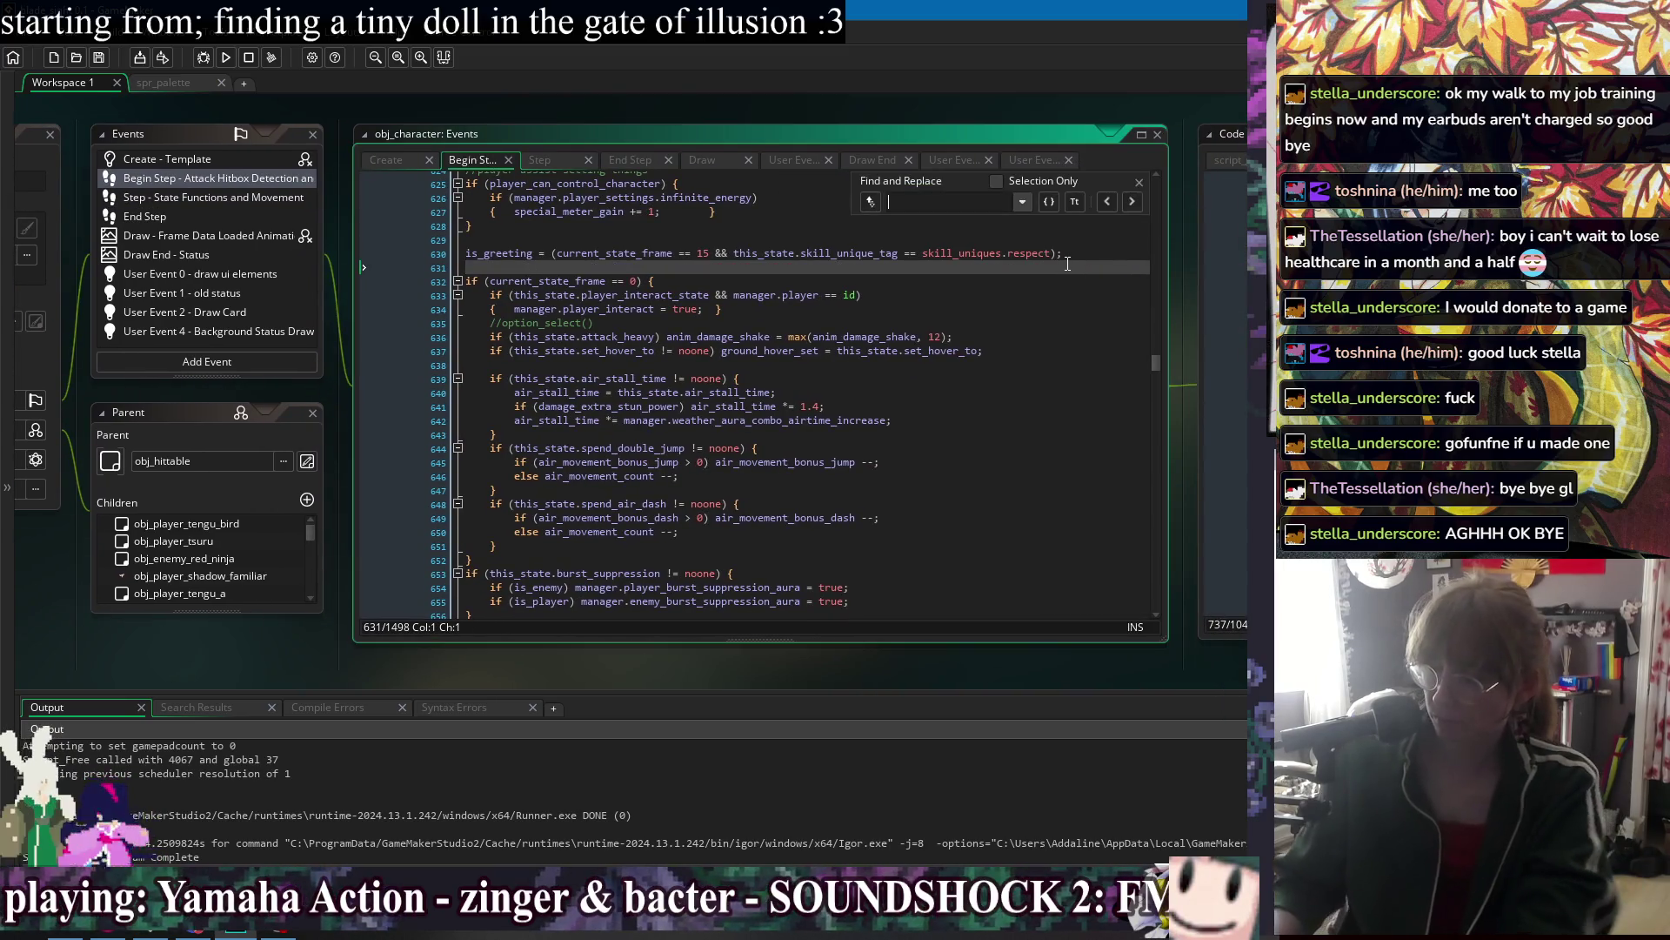
type("ce_creat")
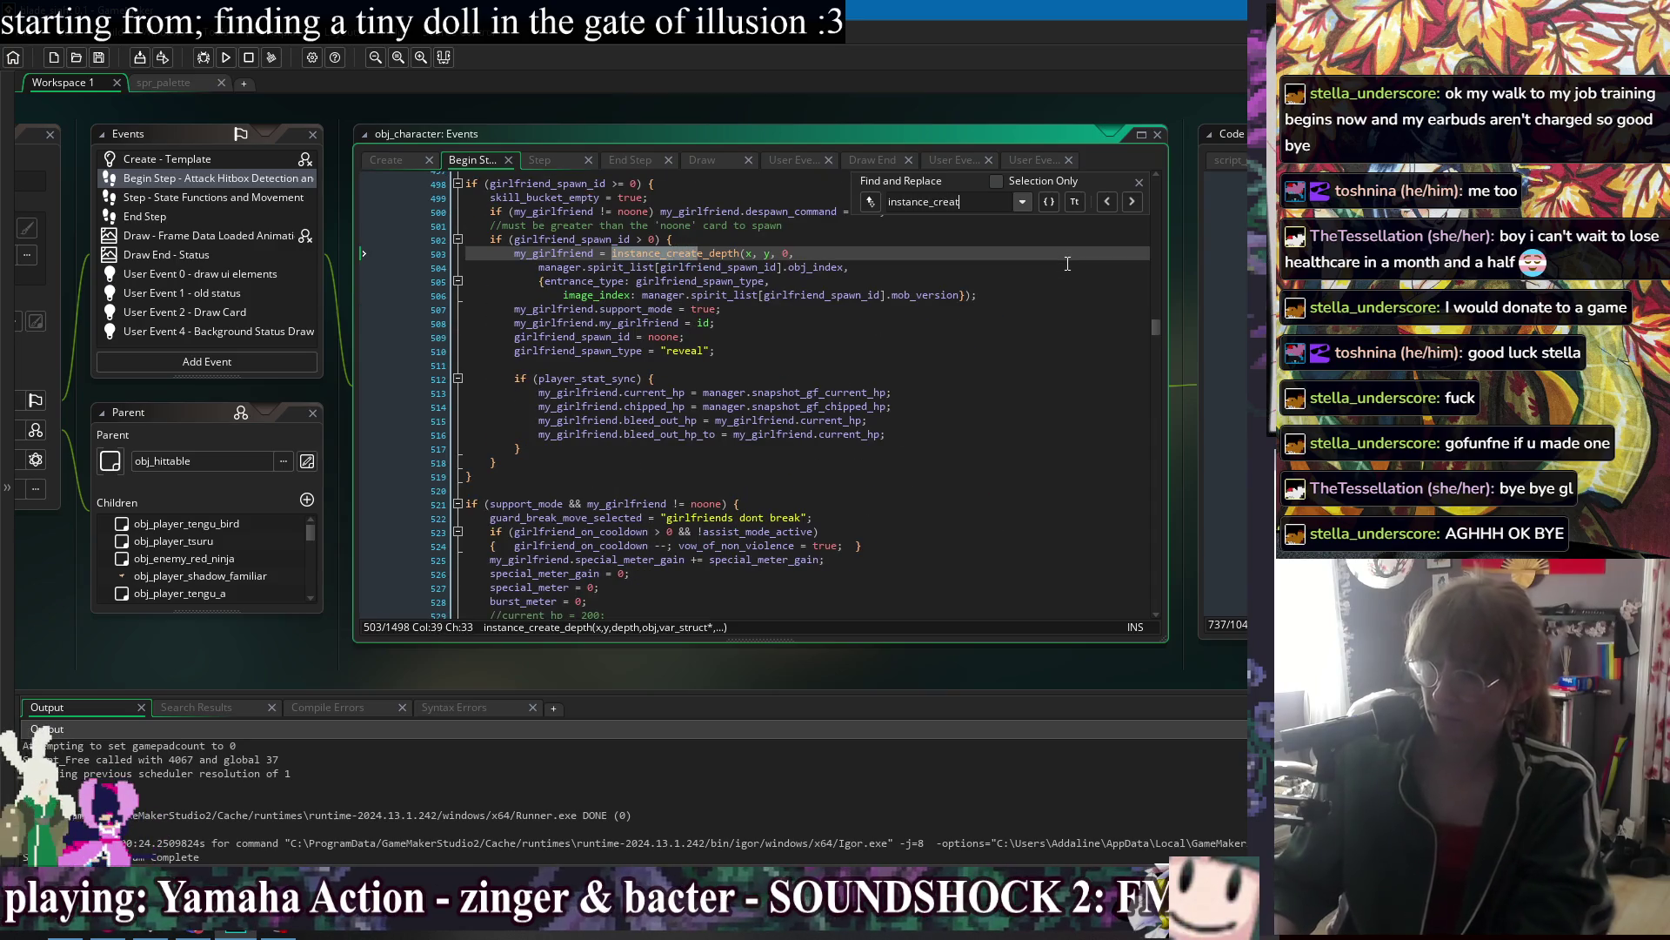
Add line 517 setting my_girlfriend.girlfriend_on_cooldown to 10 when current_hp <= 0, and save.
left_click(926, 435)
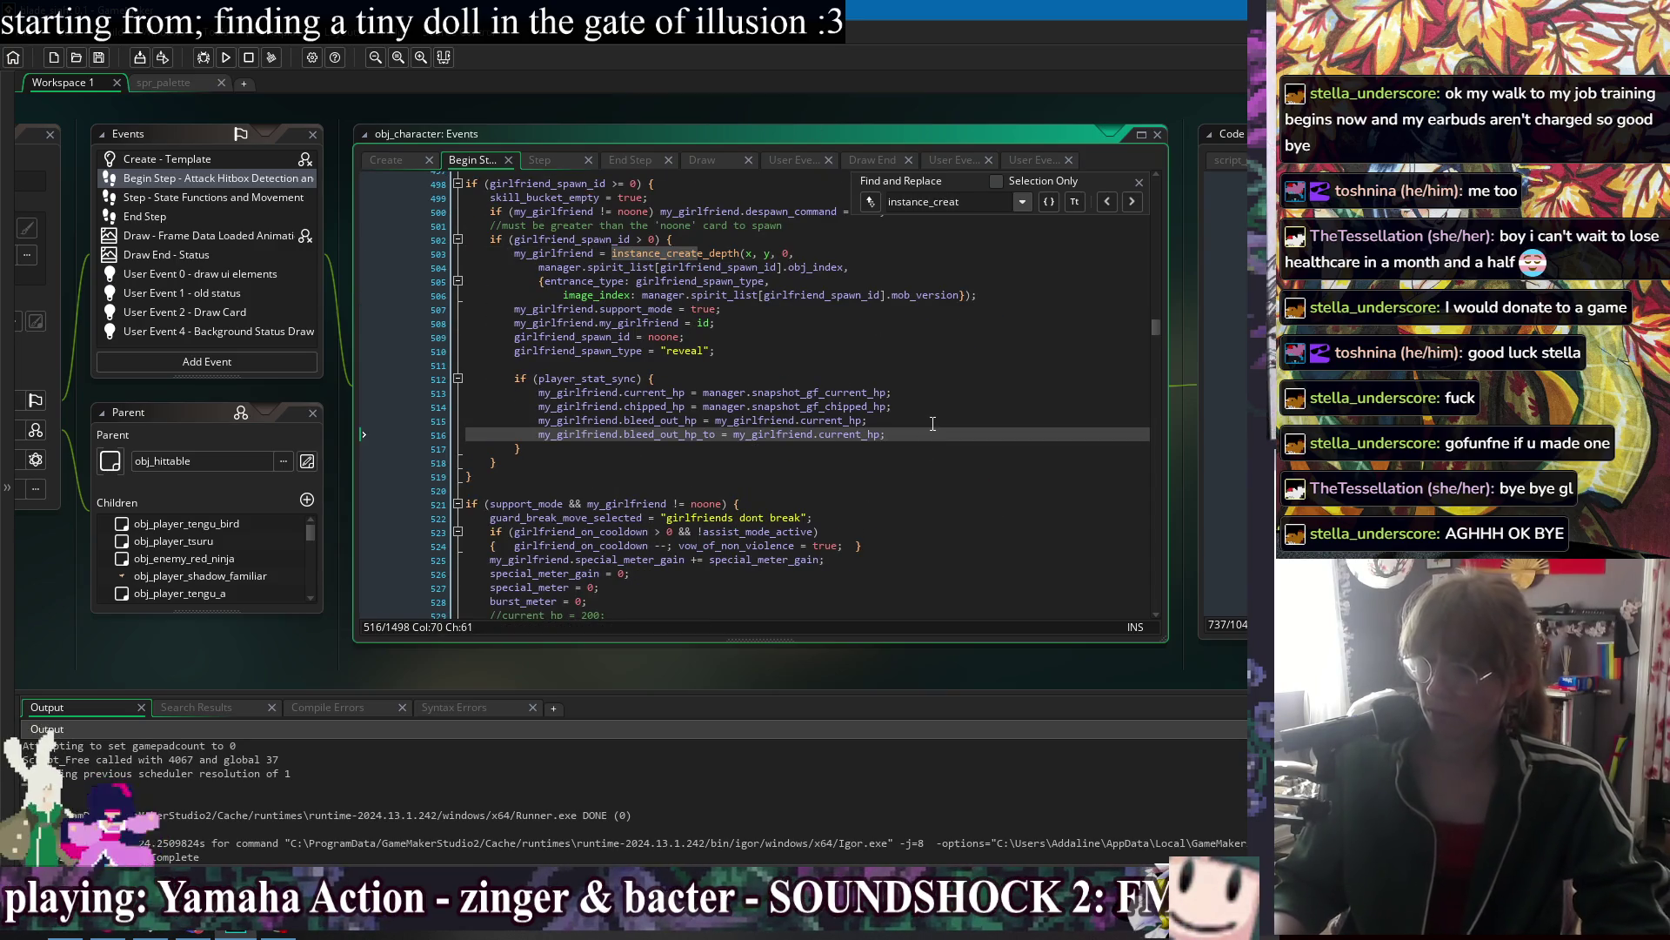
key("Return")
type("if (my_girlfri")
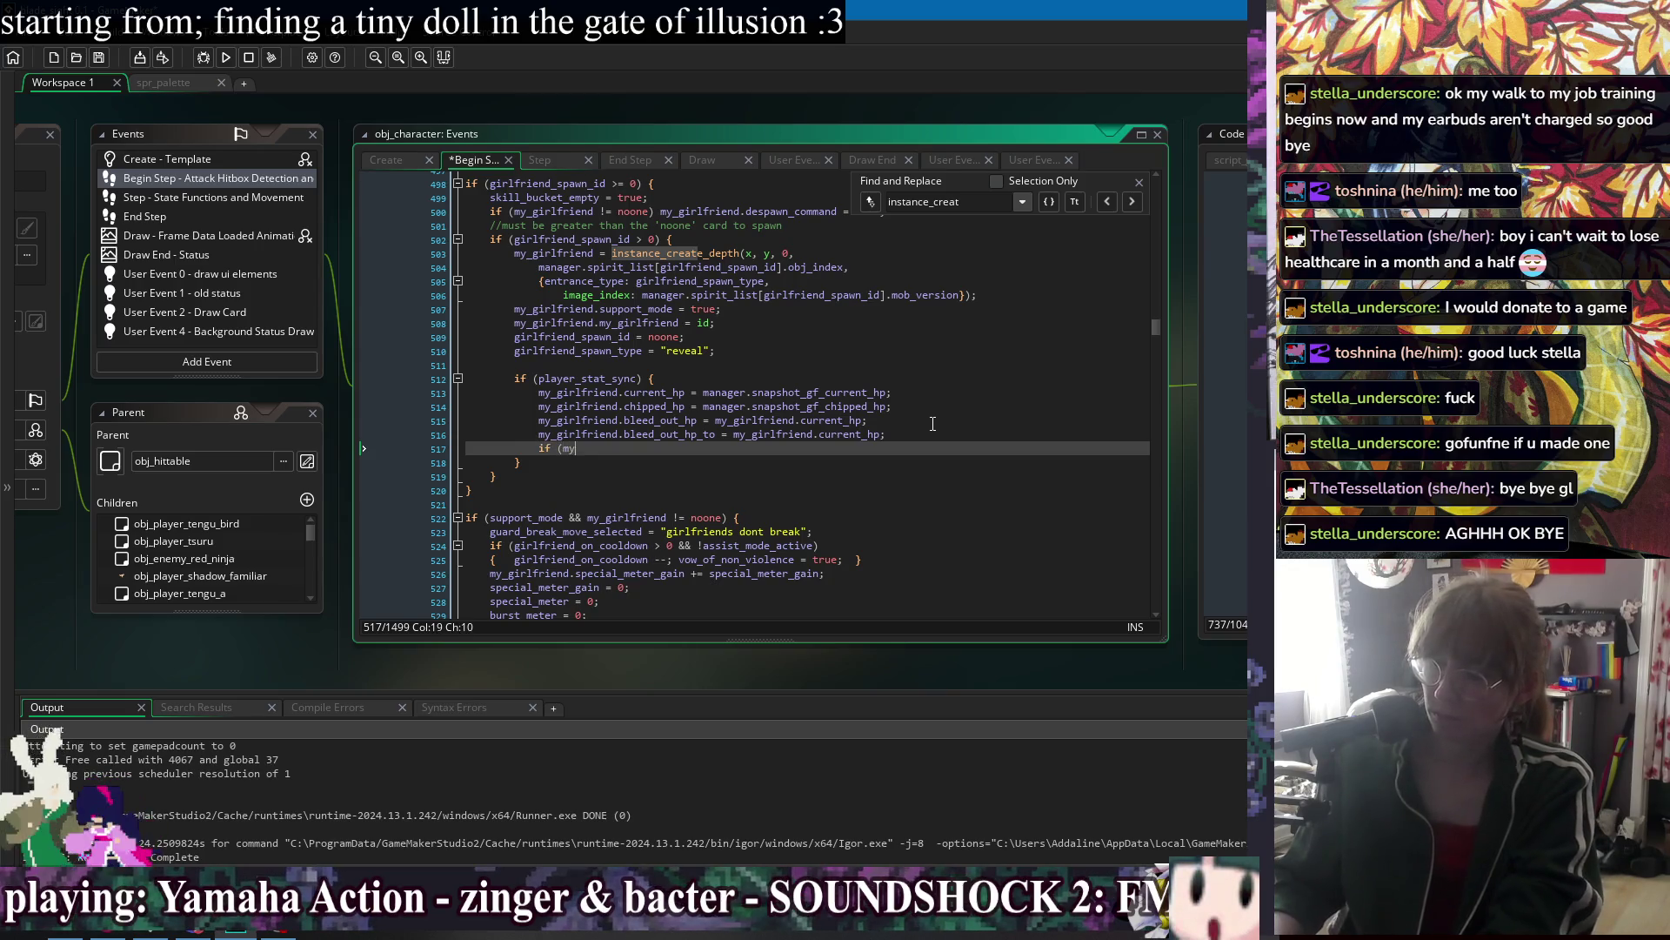
type("end.curren")
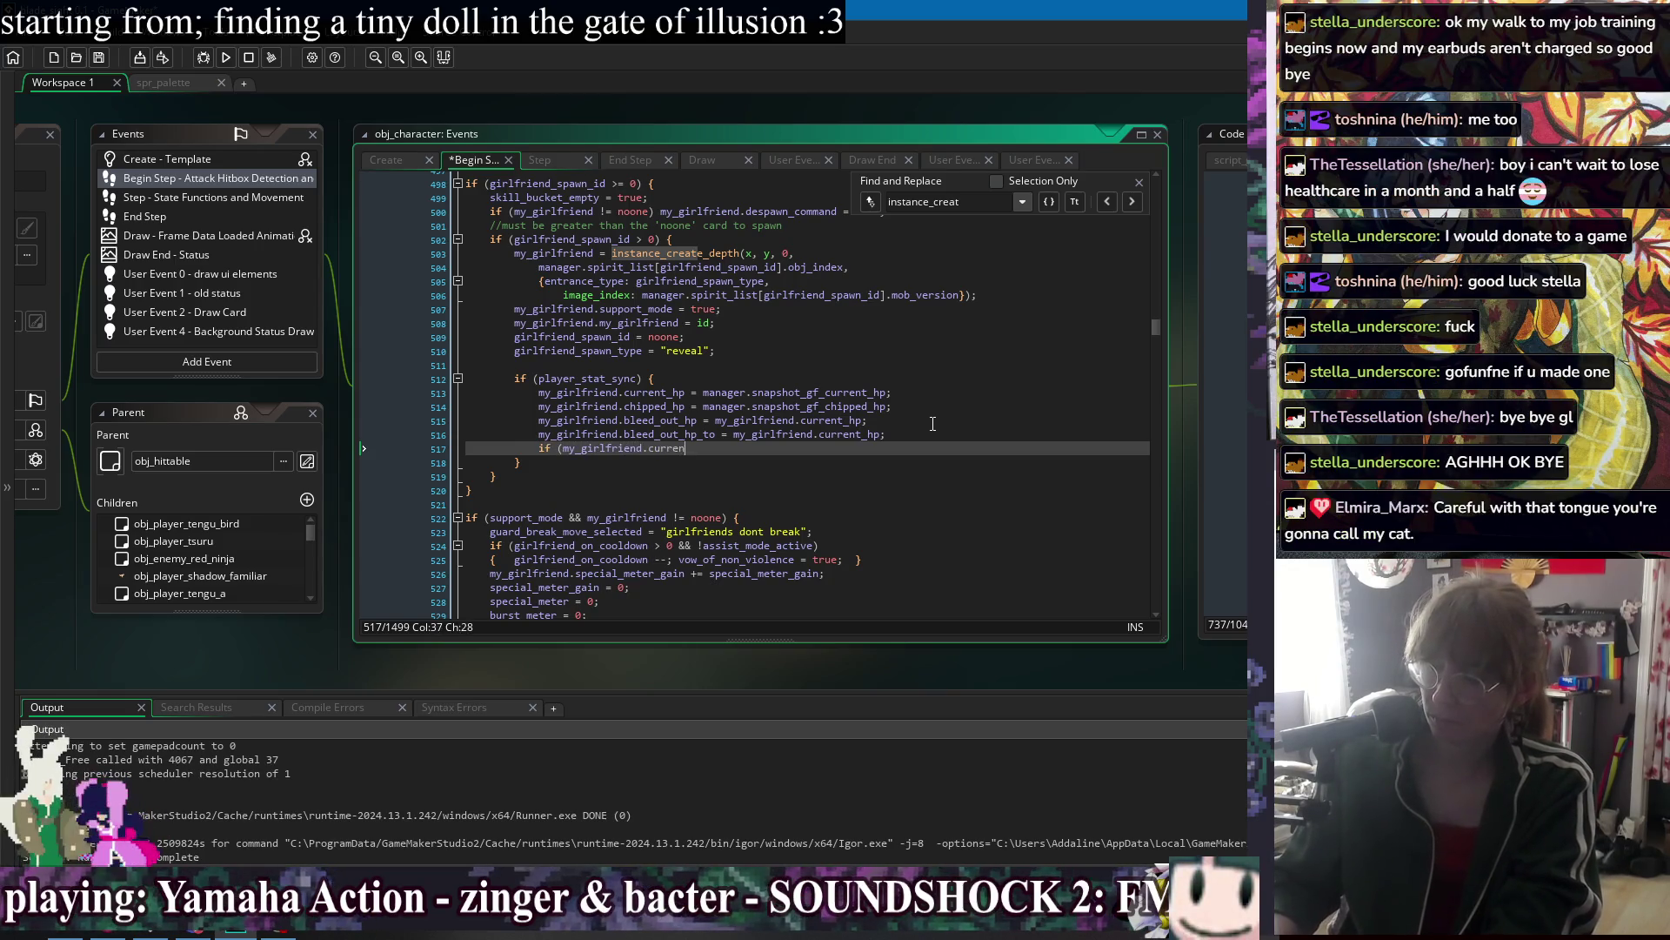
type("t_hp <= 0) my")
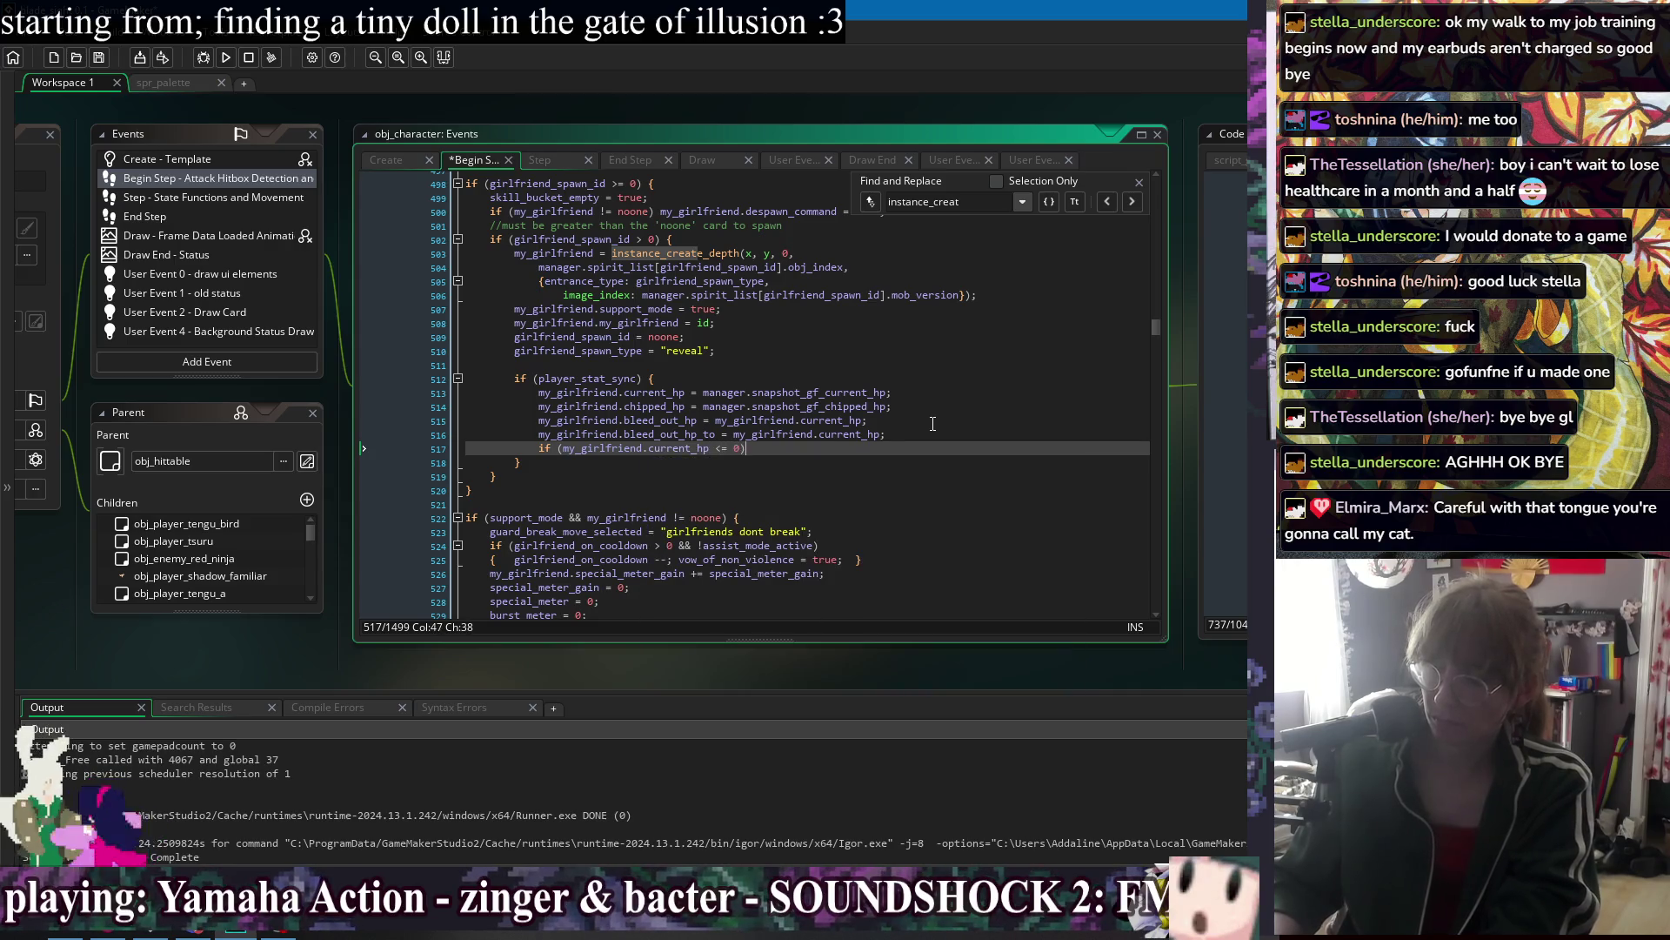
type("_girlfrie")
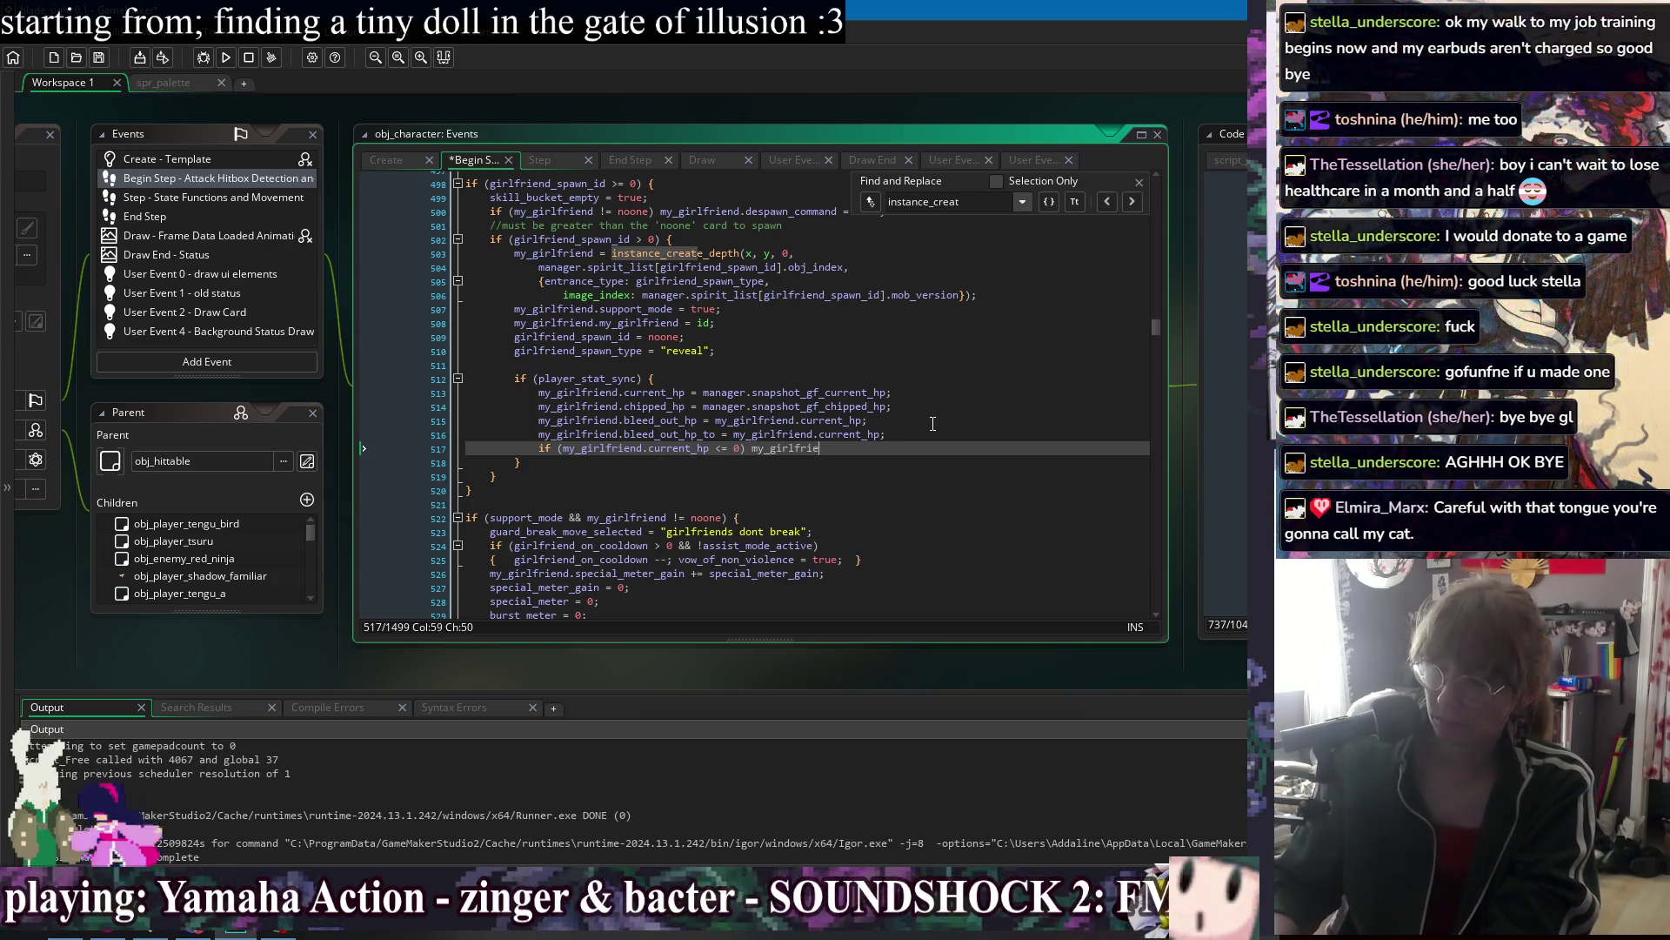
type("nd.gf_on")
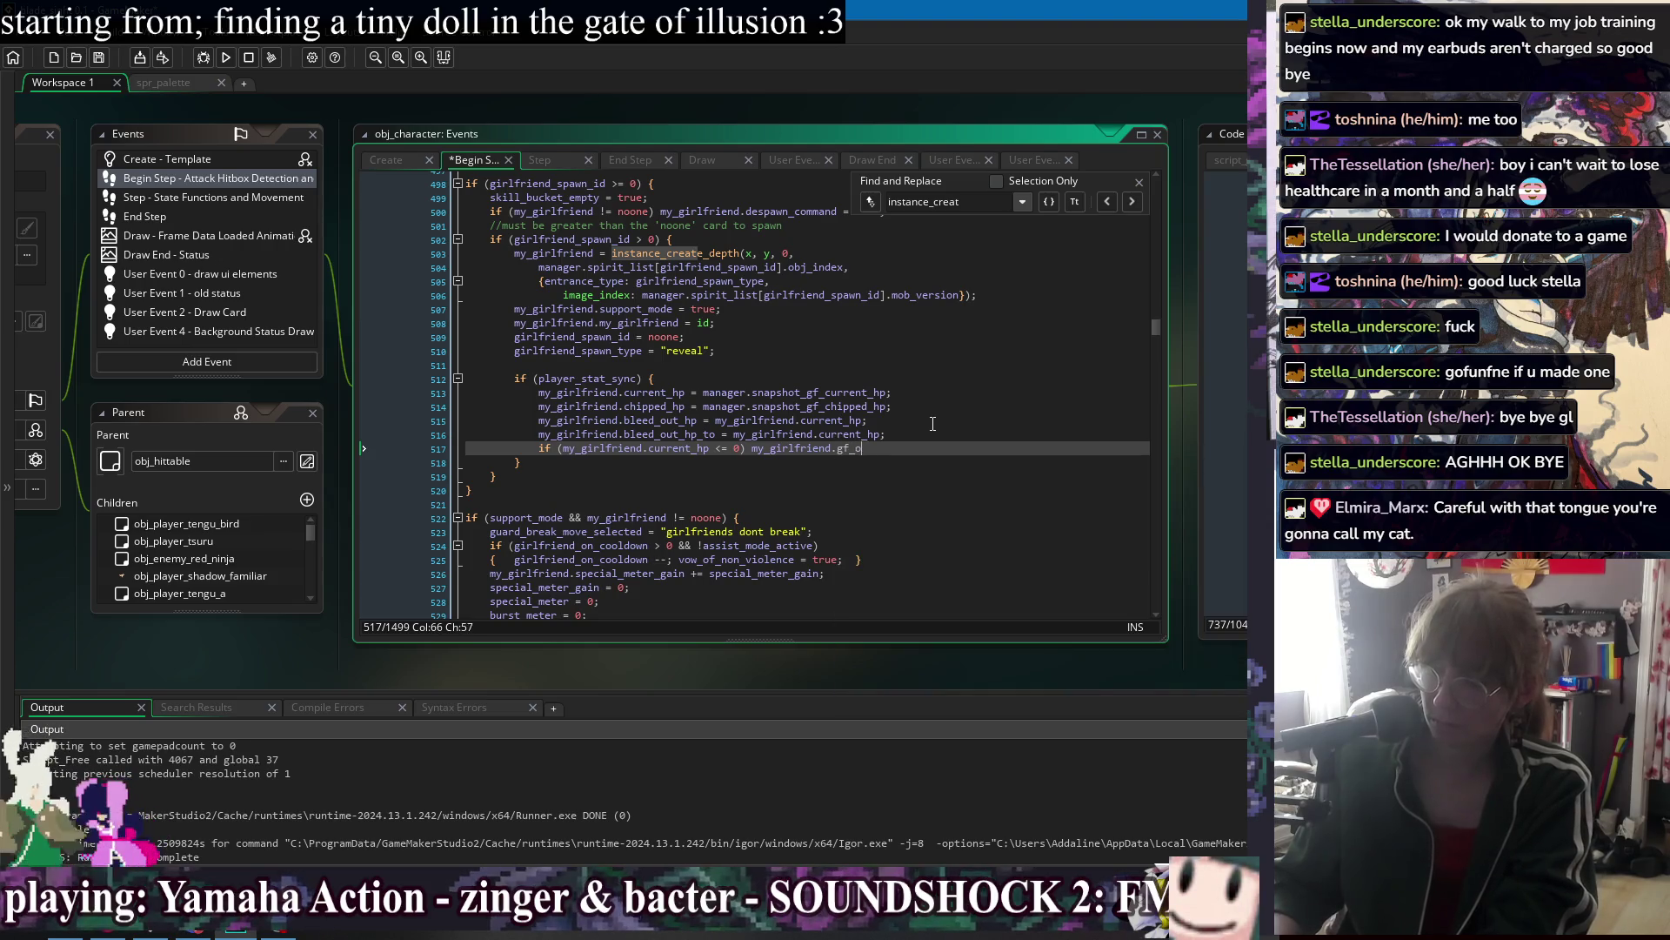
key("BackSpace")
key("BackSpace")
type("irlfriend")
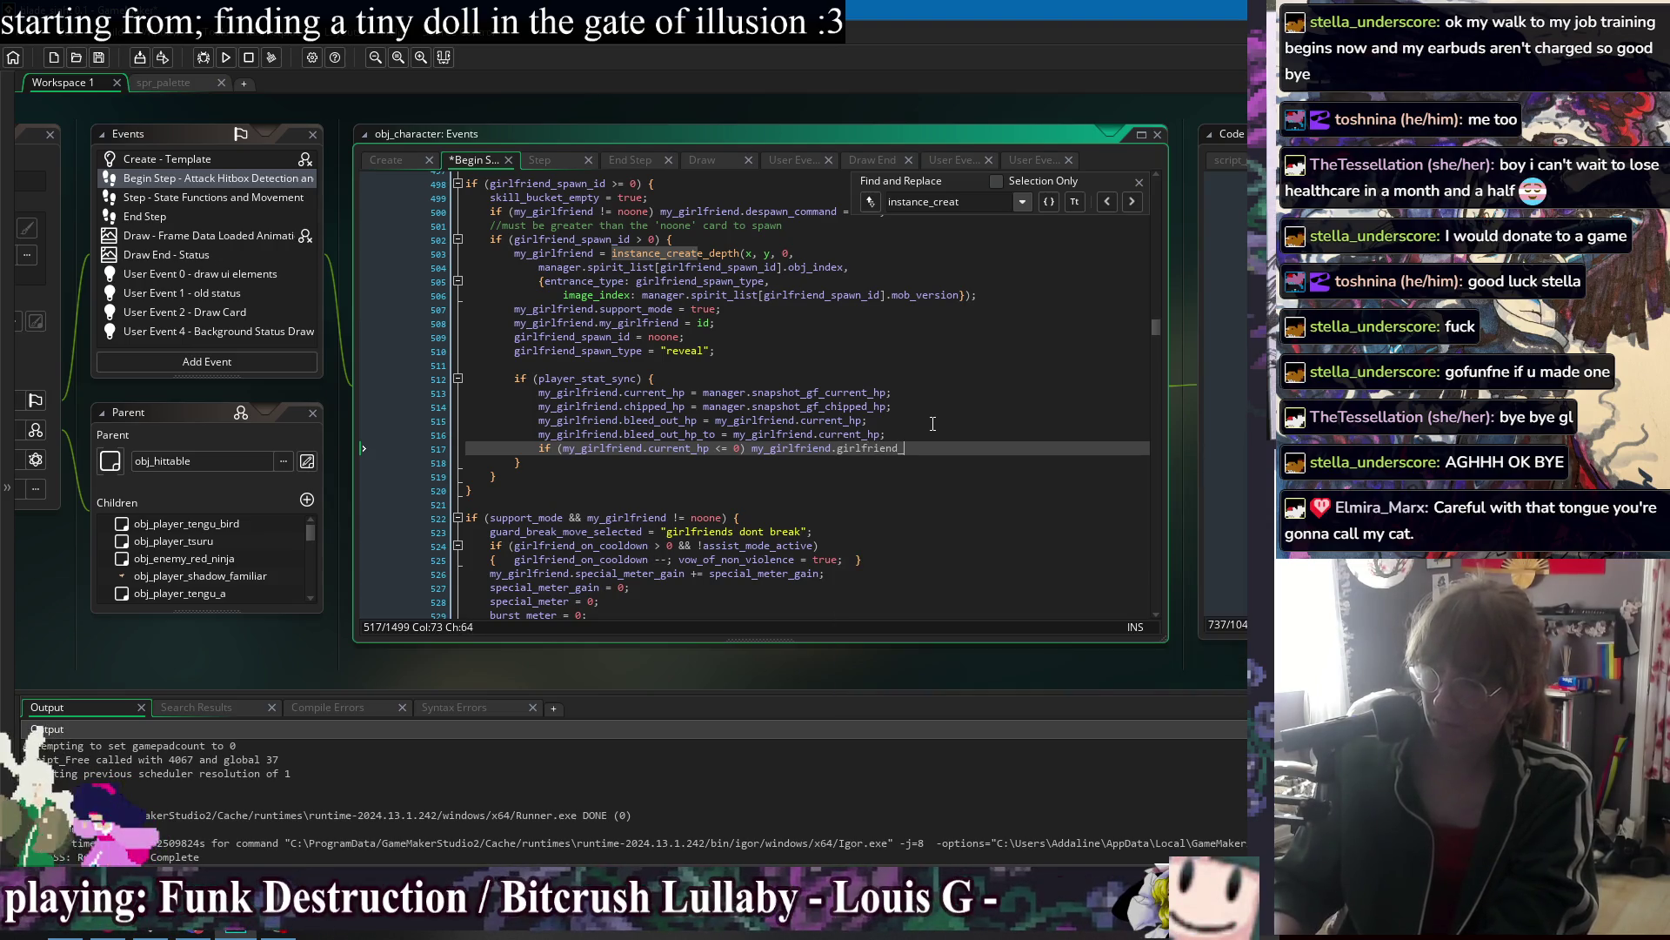
type("on")
key("Return")
type("= 10;")
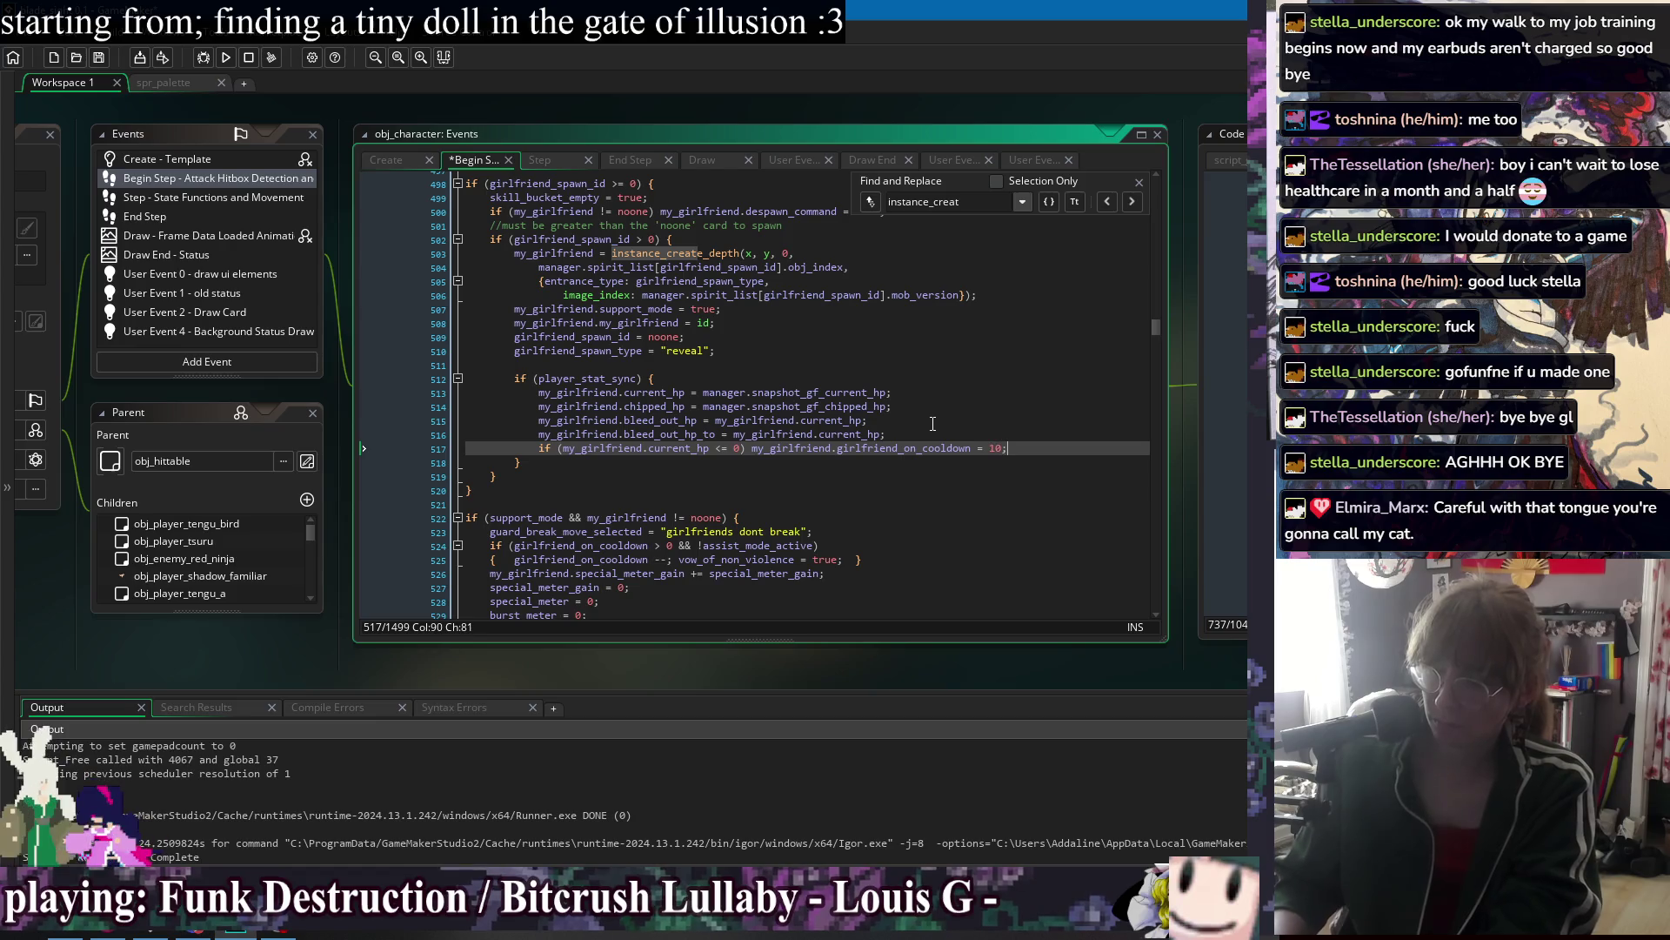
key("ctrl+s")
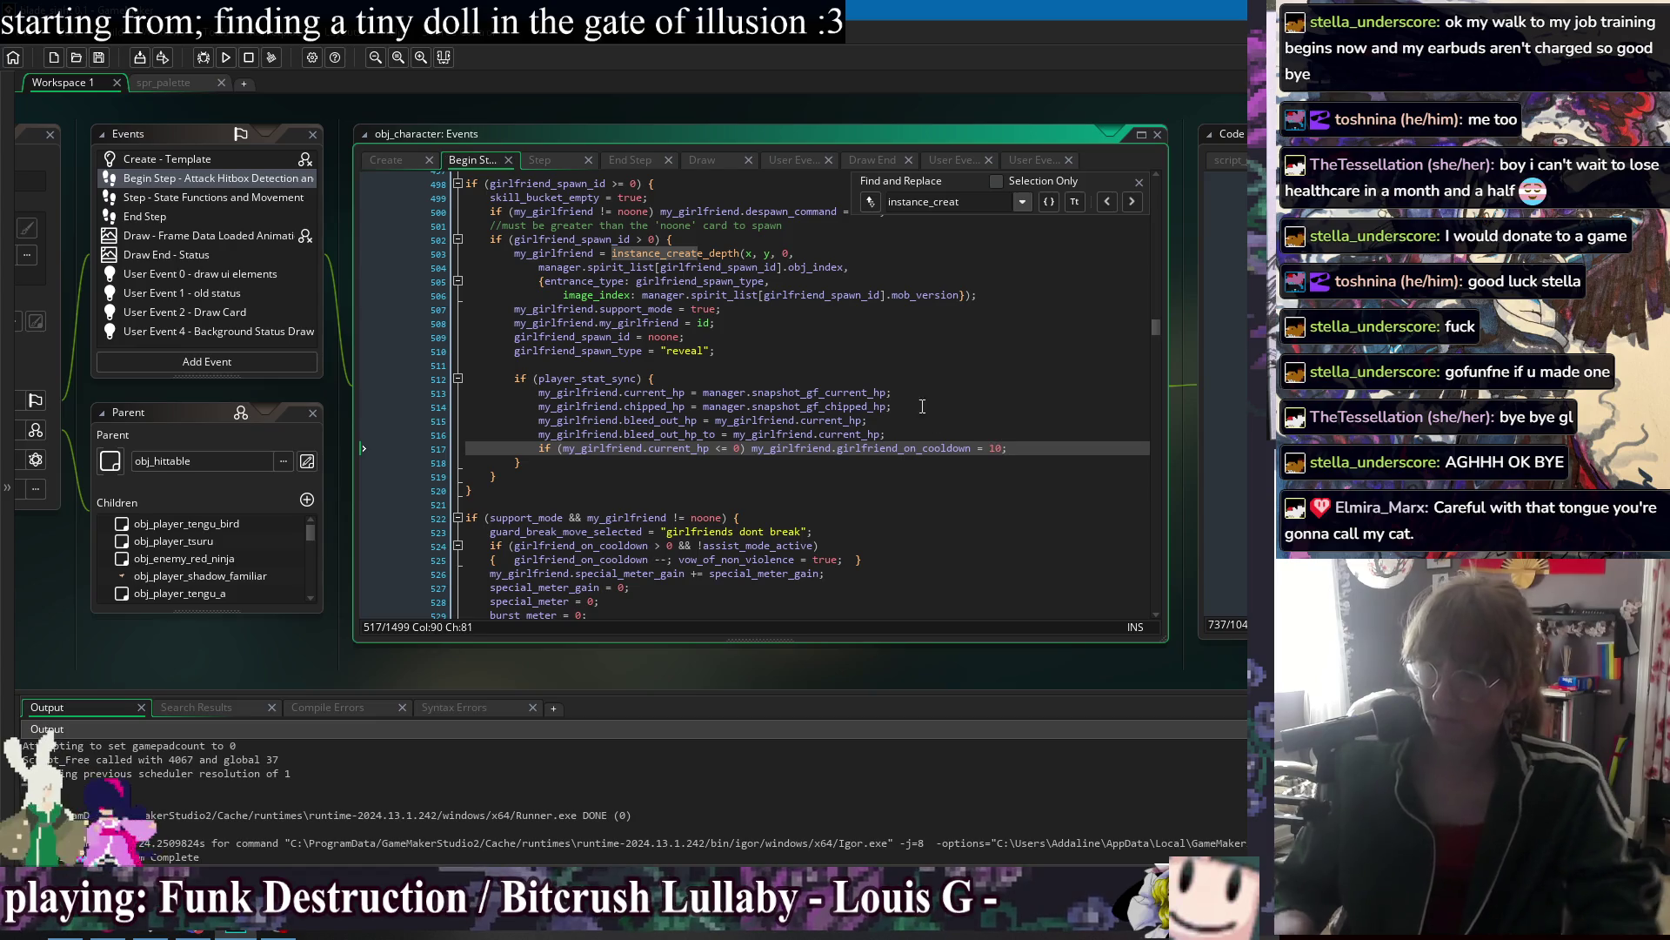
left_click(1139, 182)
key("Up")
key("Up")
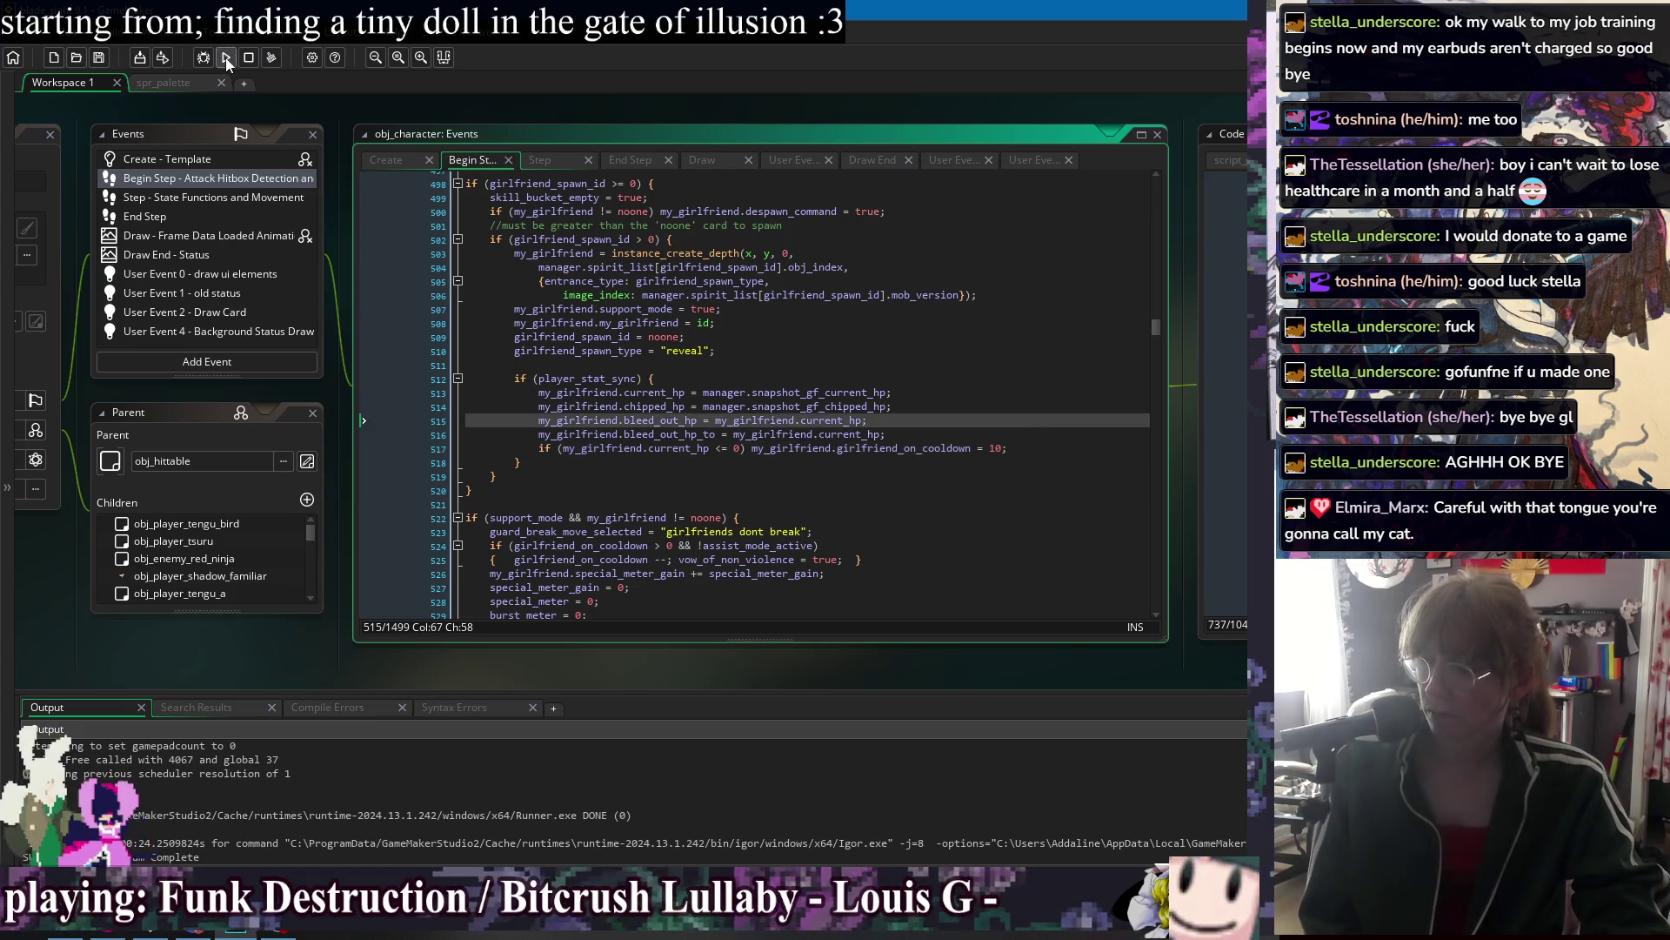
left_click(226, 61)
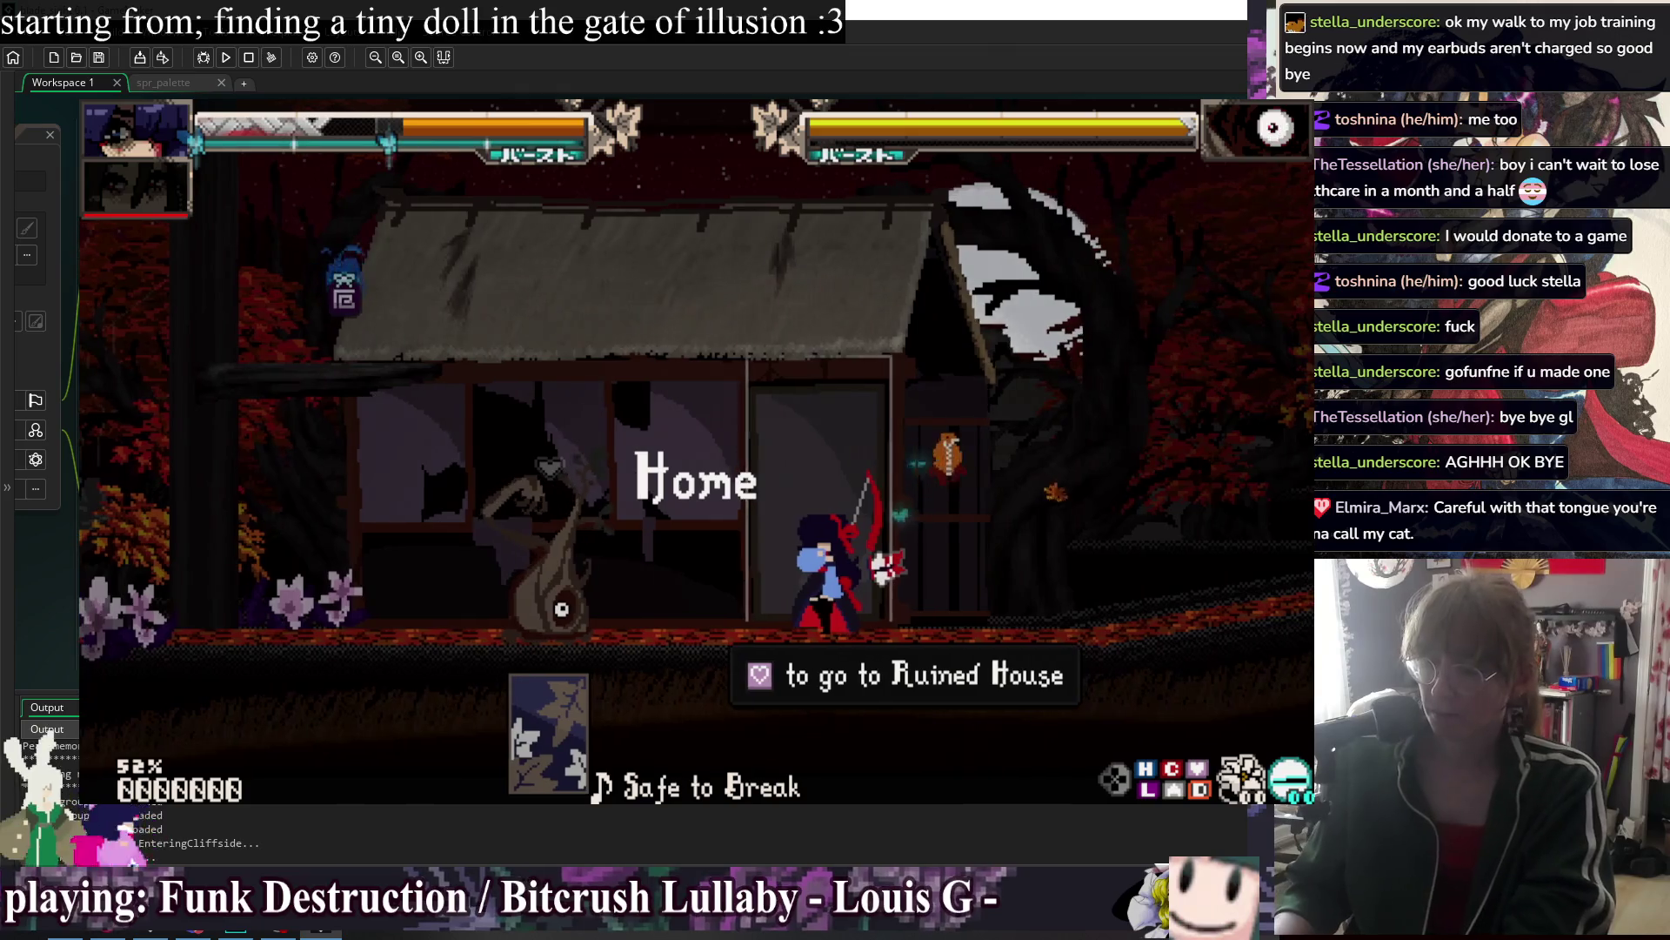
key("Up")
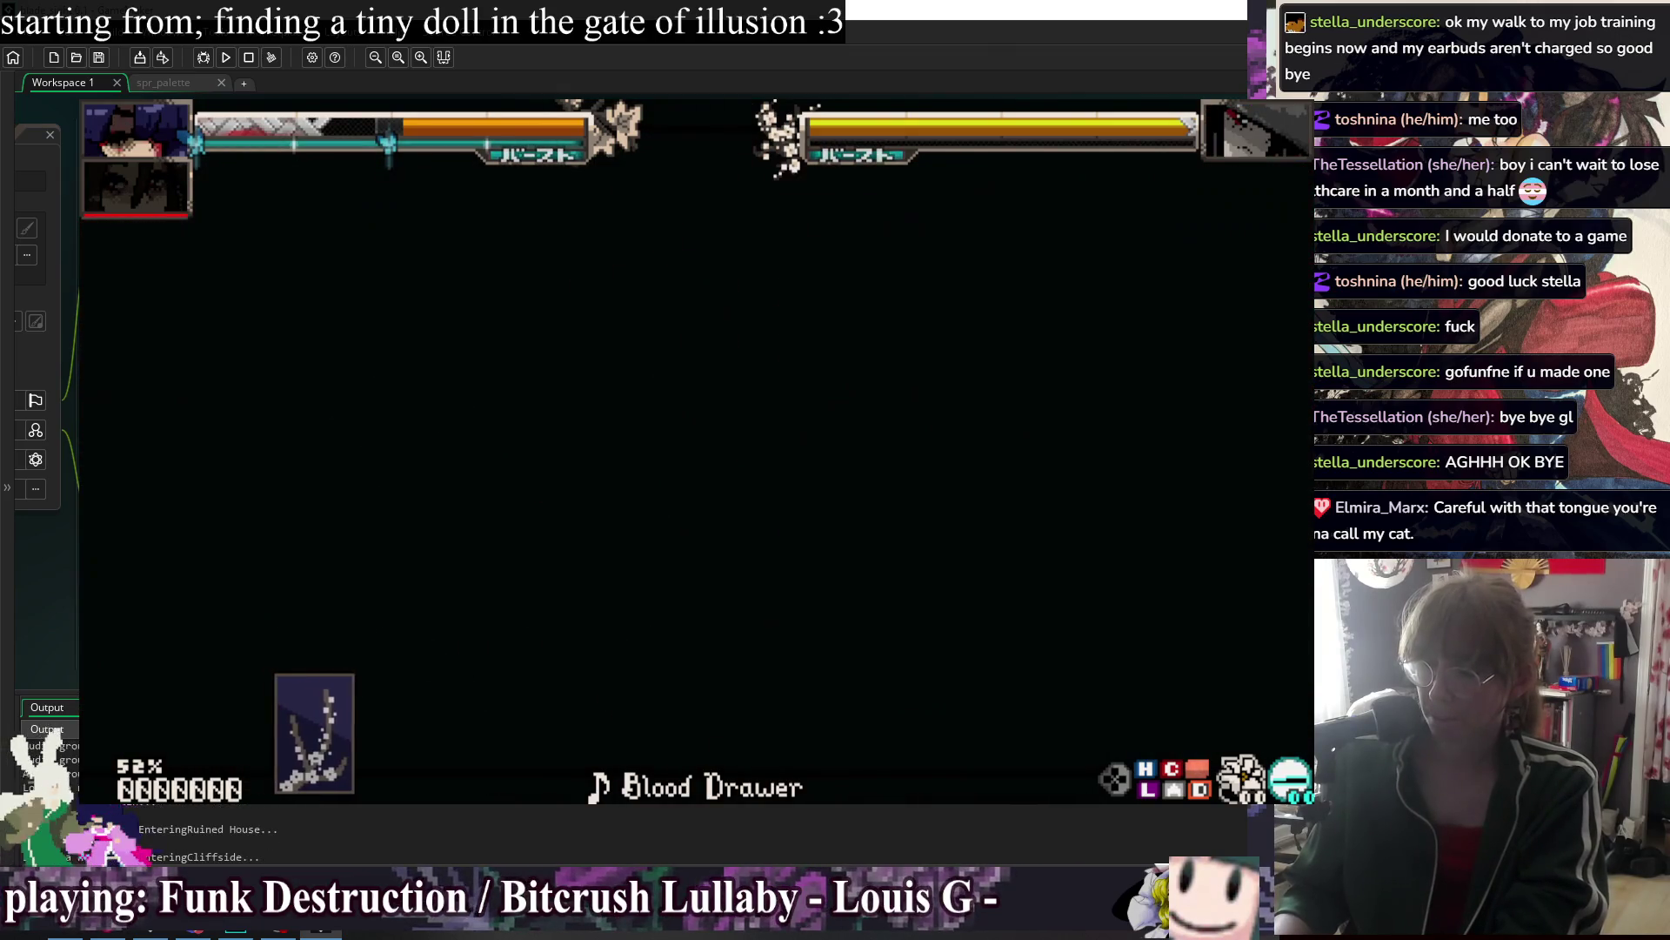
key("Escape")
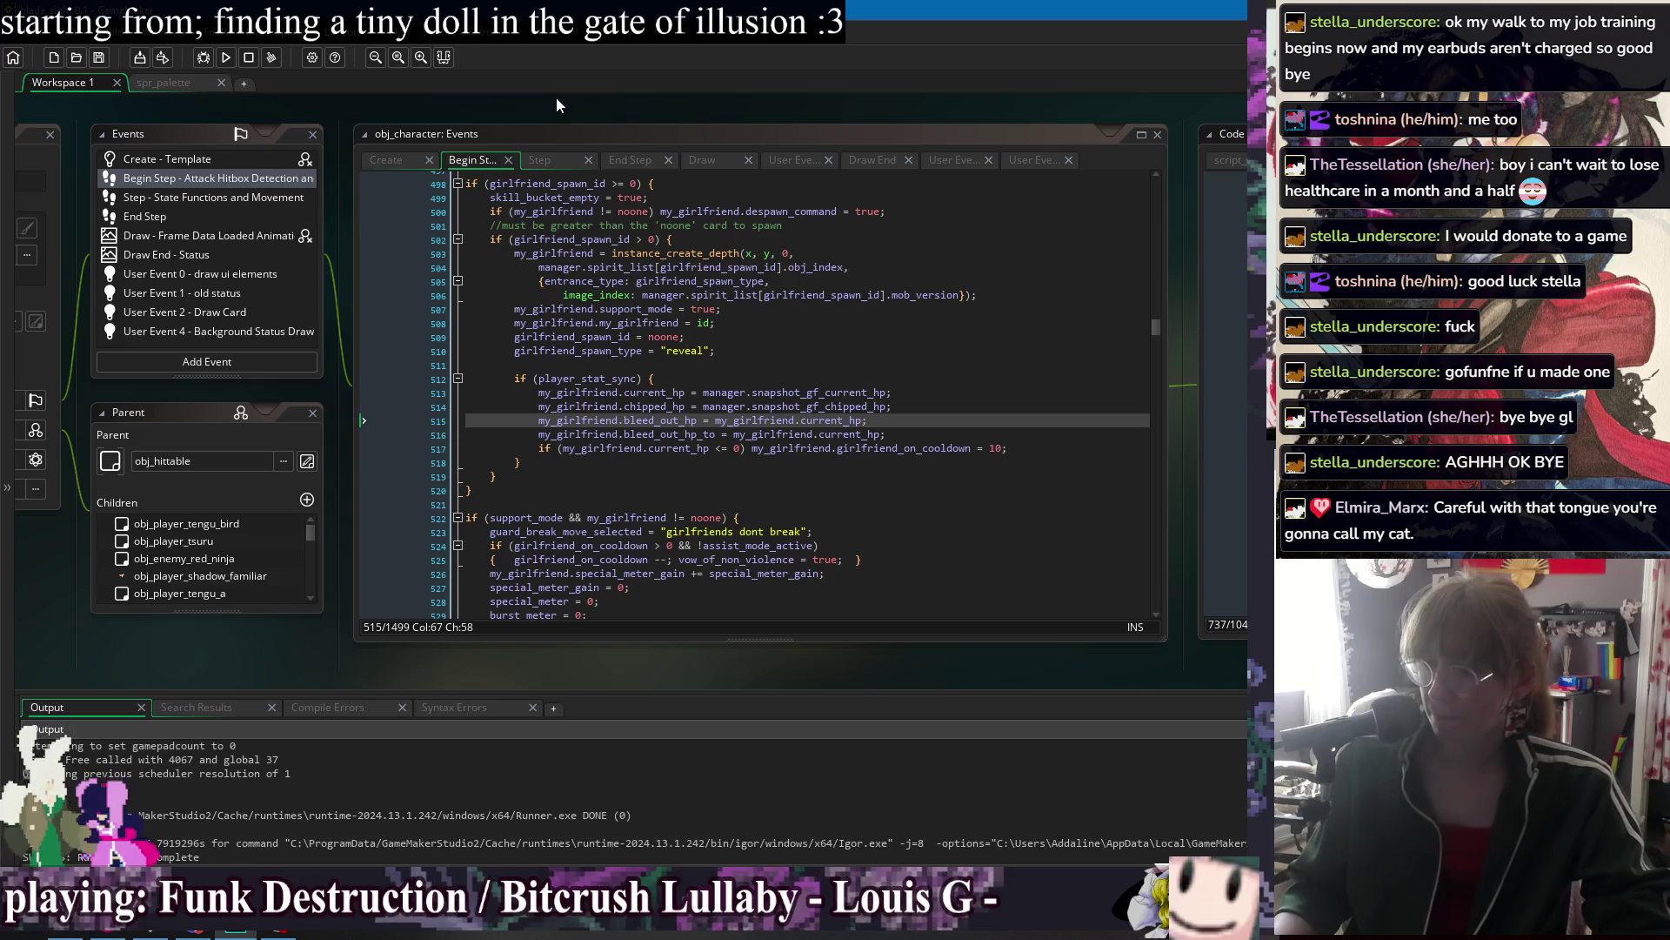
right_click(557, 98)
mouse_move(600, 124)
left_click(760, 301)
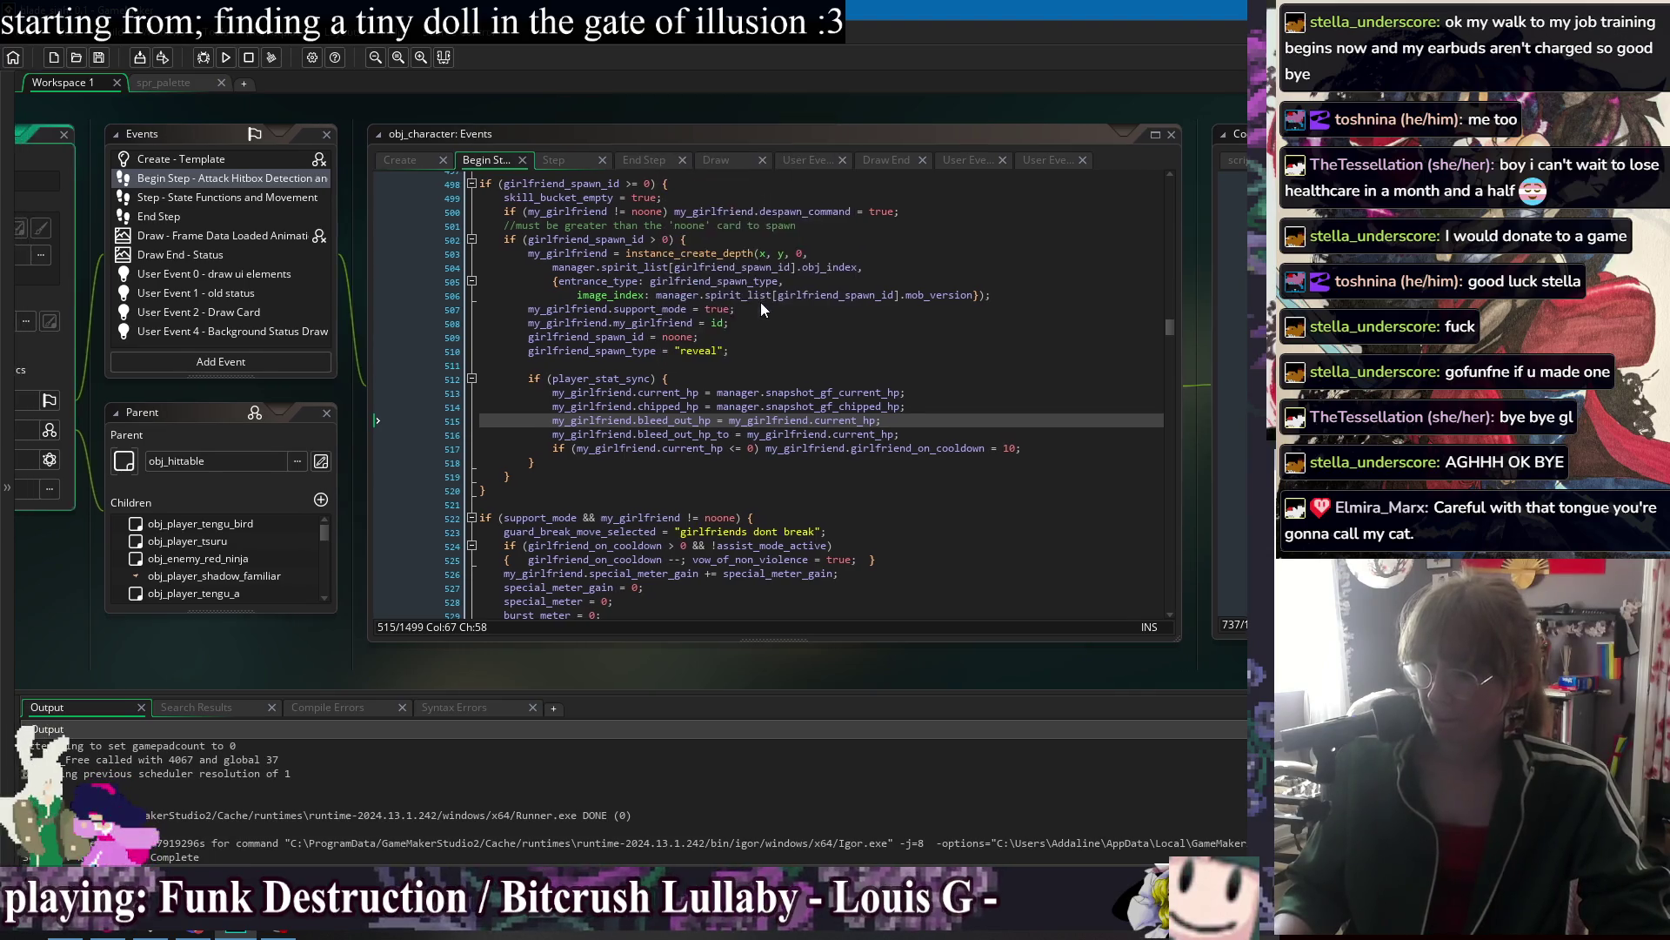
right_click(804, 102)
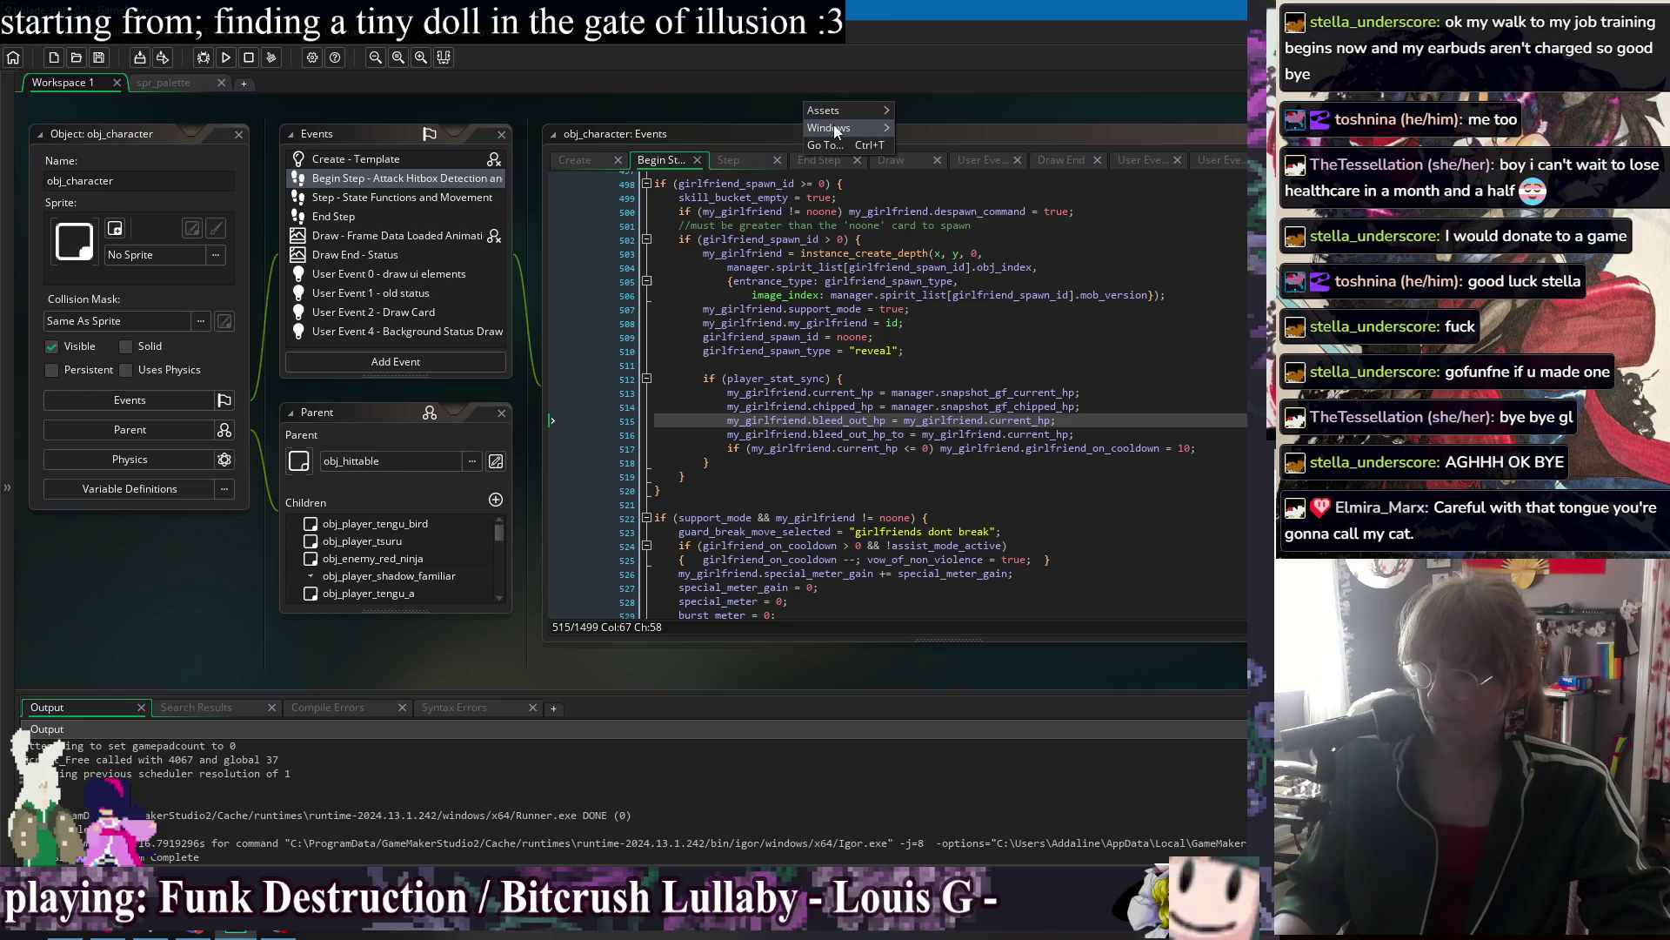
mouse_move(848, 130)
left_click(1013, 287)
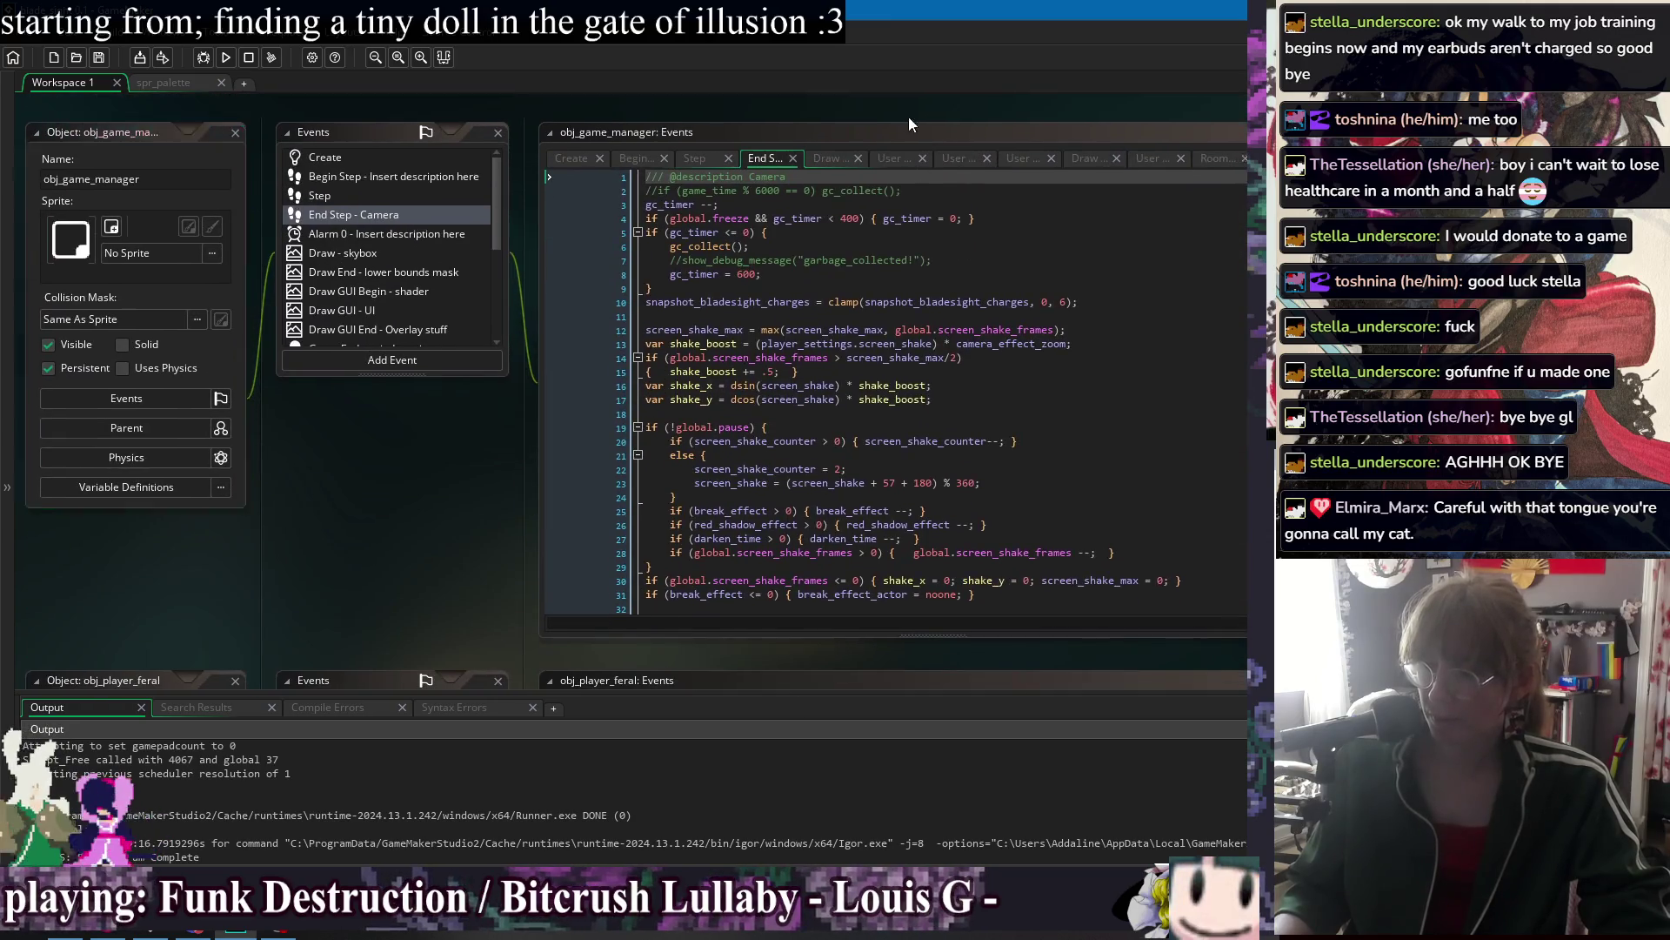
left_click(562, 194)
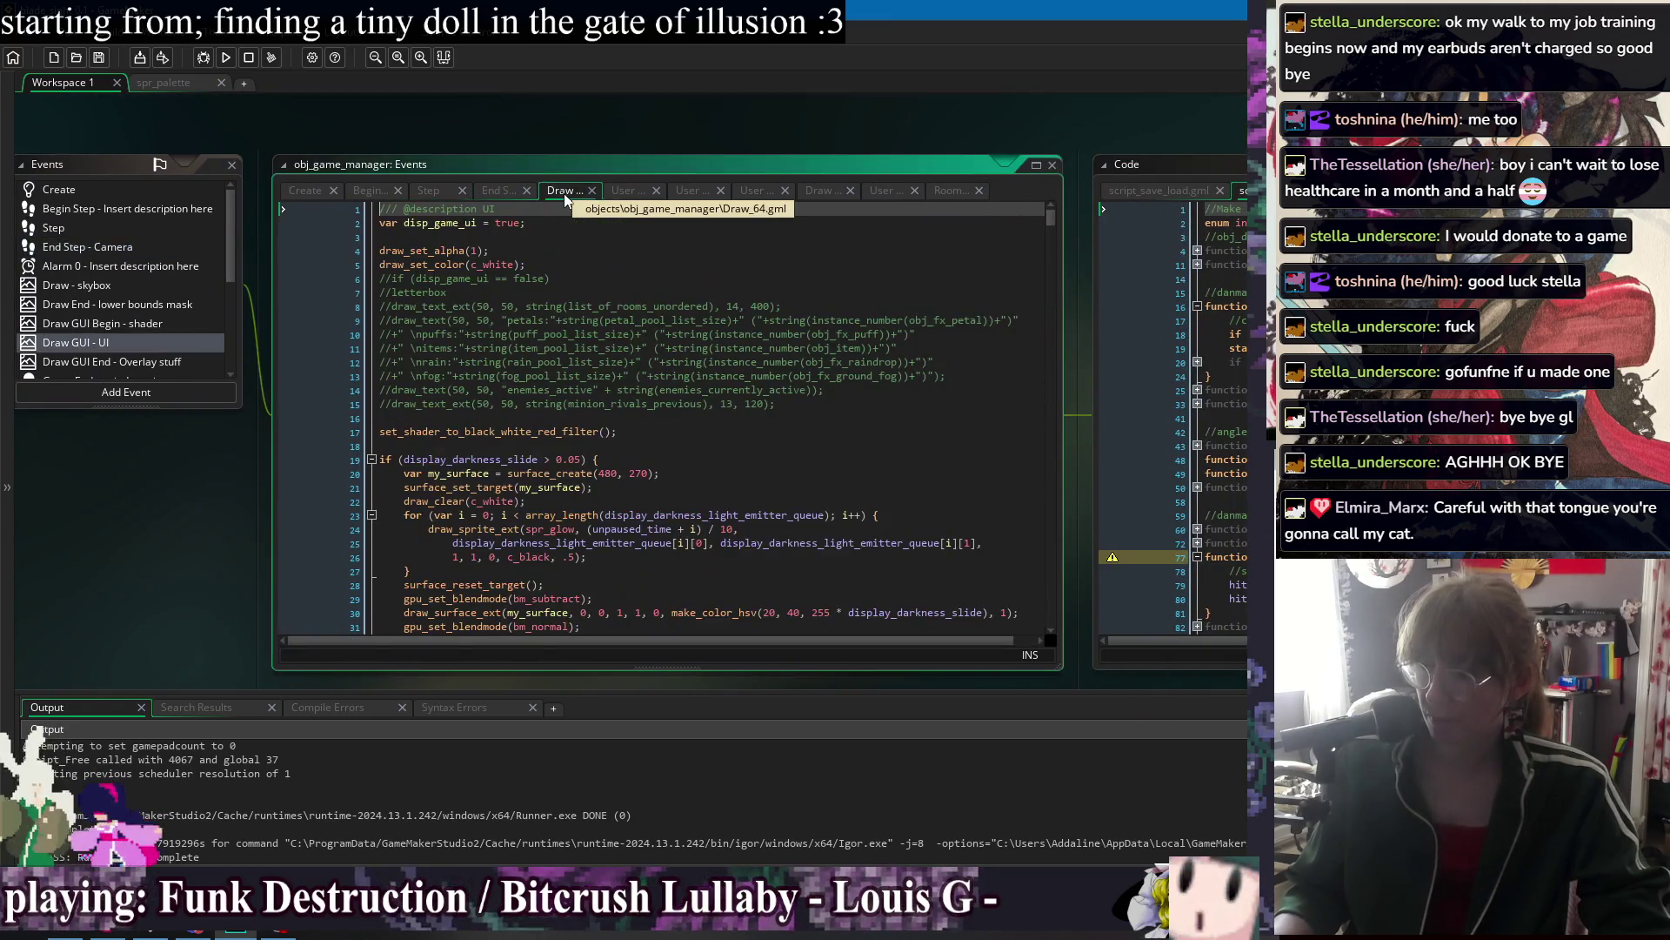
left_click(642, 191)
left_click(702, 190)
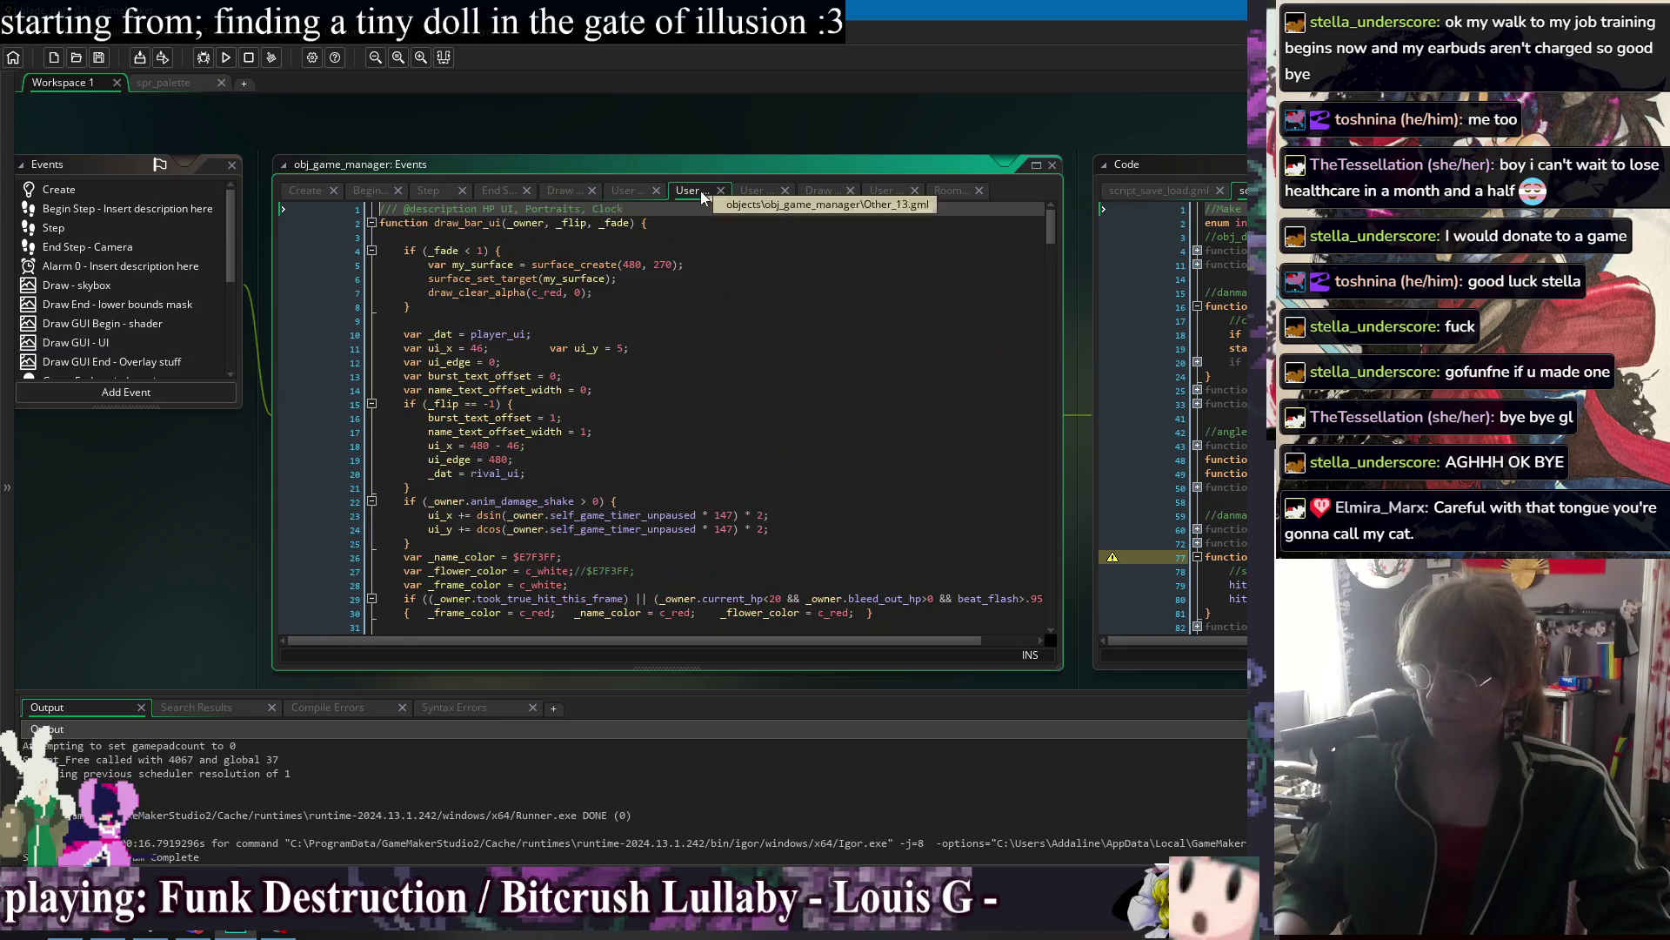
left_click(815, 252)
key("ctrl+f")
type("portrait")
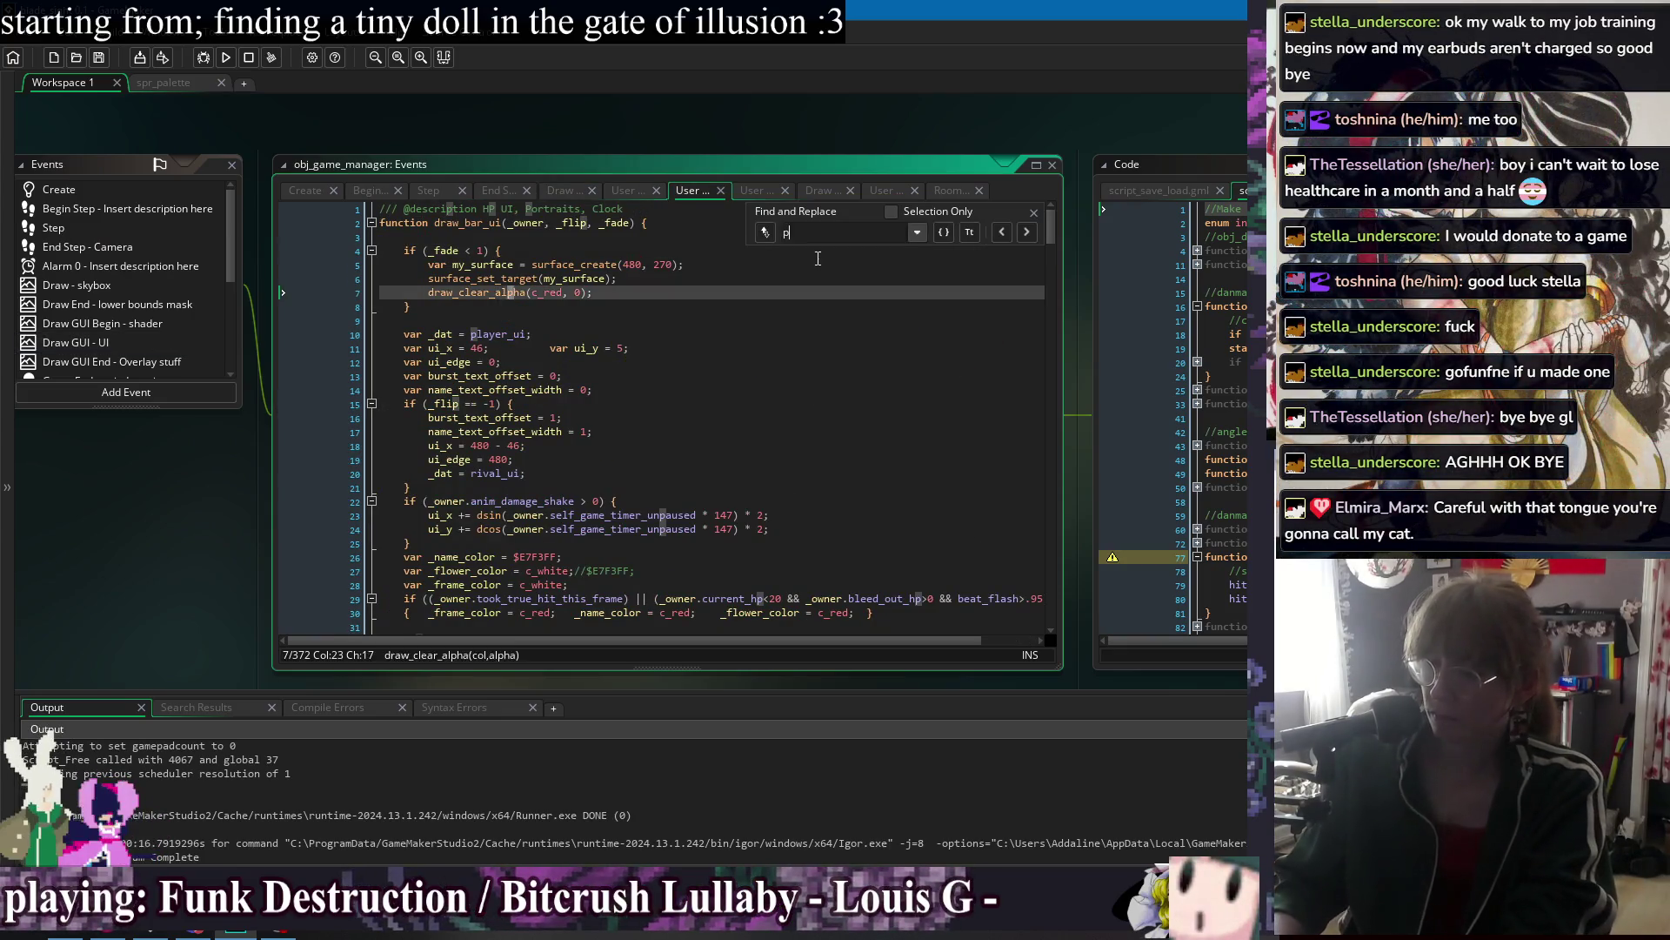
scroll(472, 544, "down", 3)
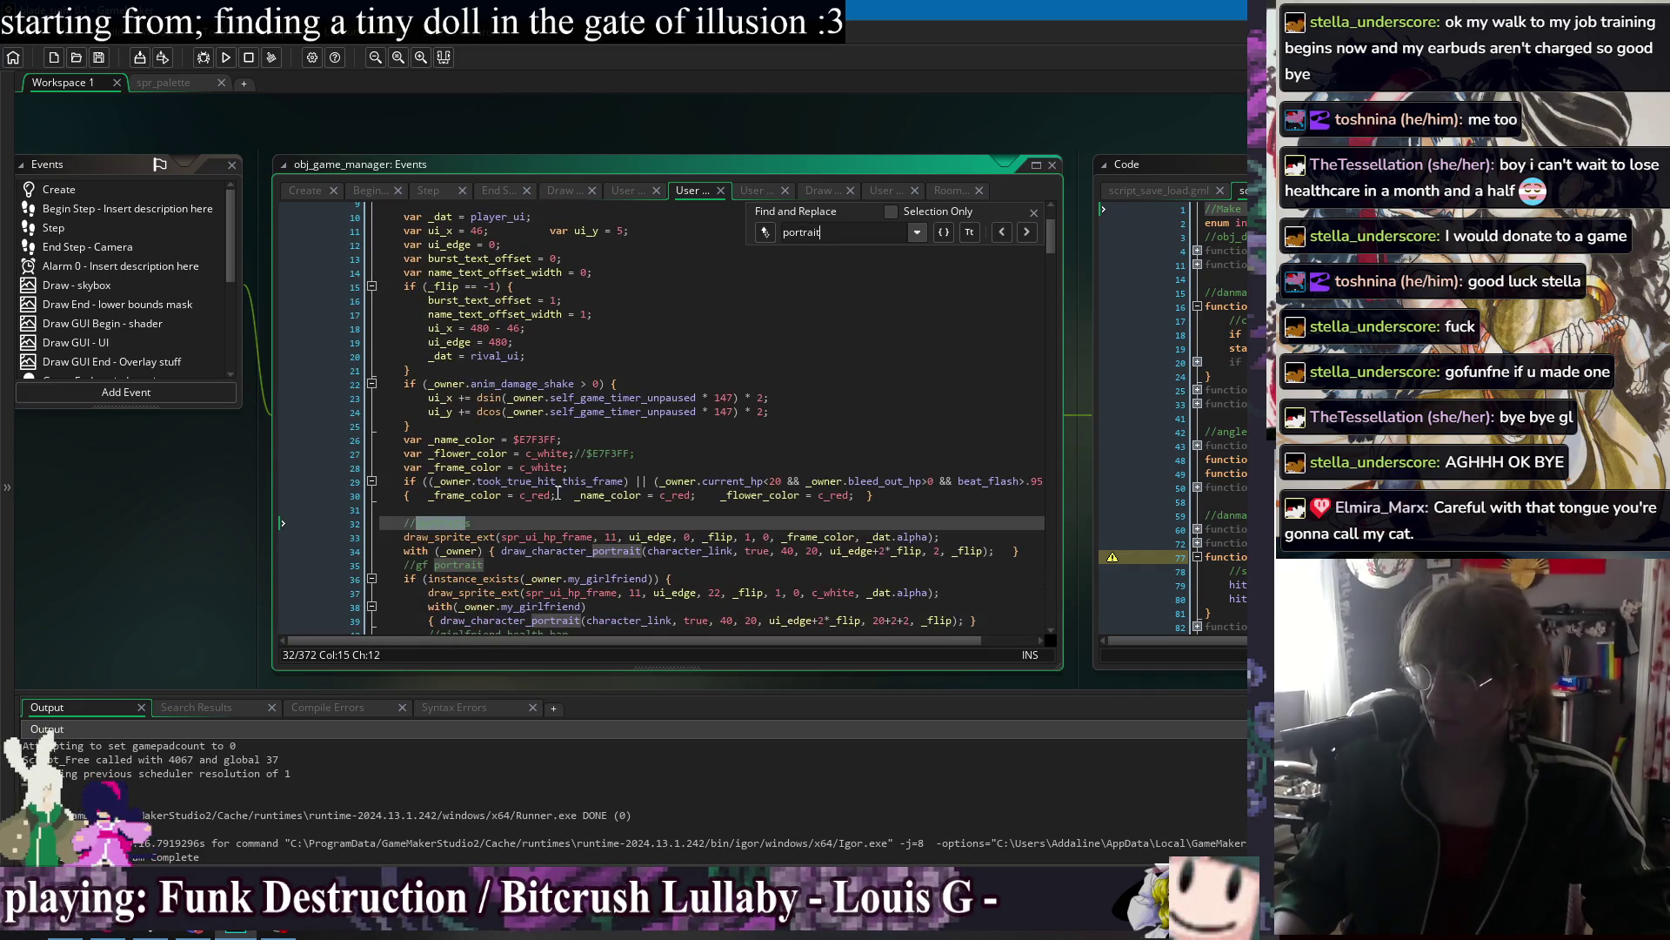
middle_click(576, 551)
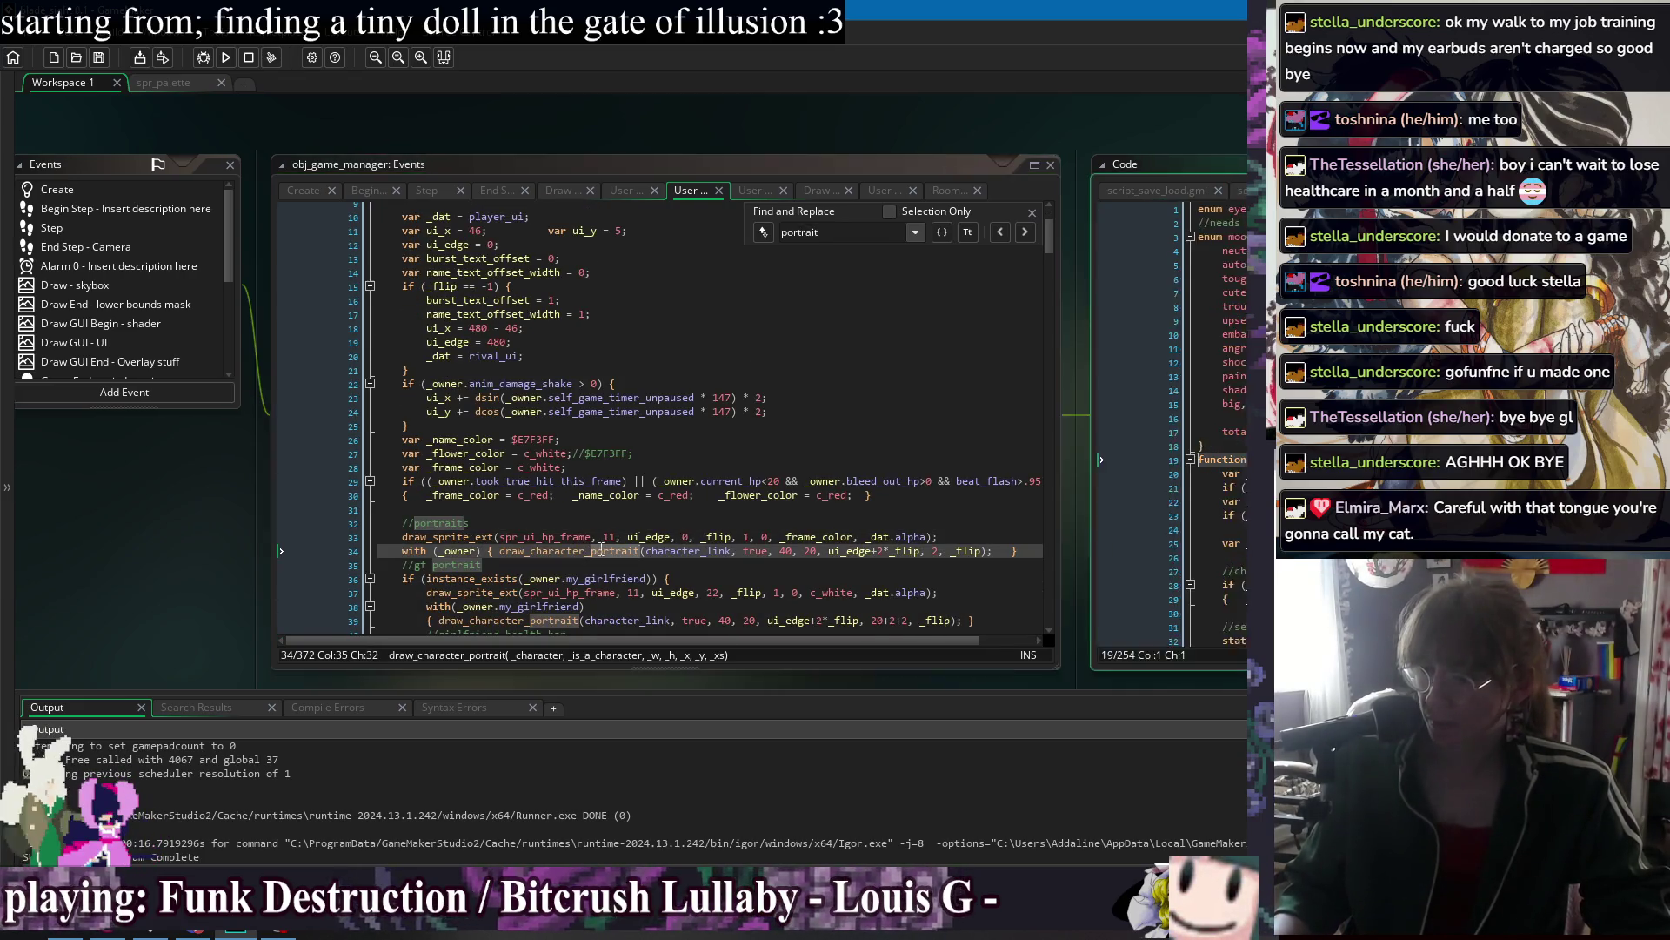
scroll(951, 484, "down", 13)
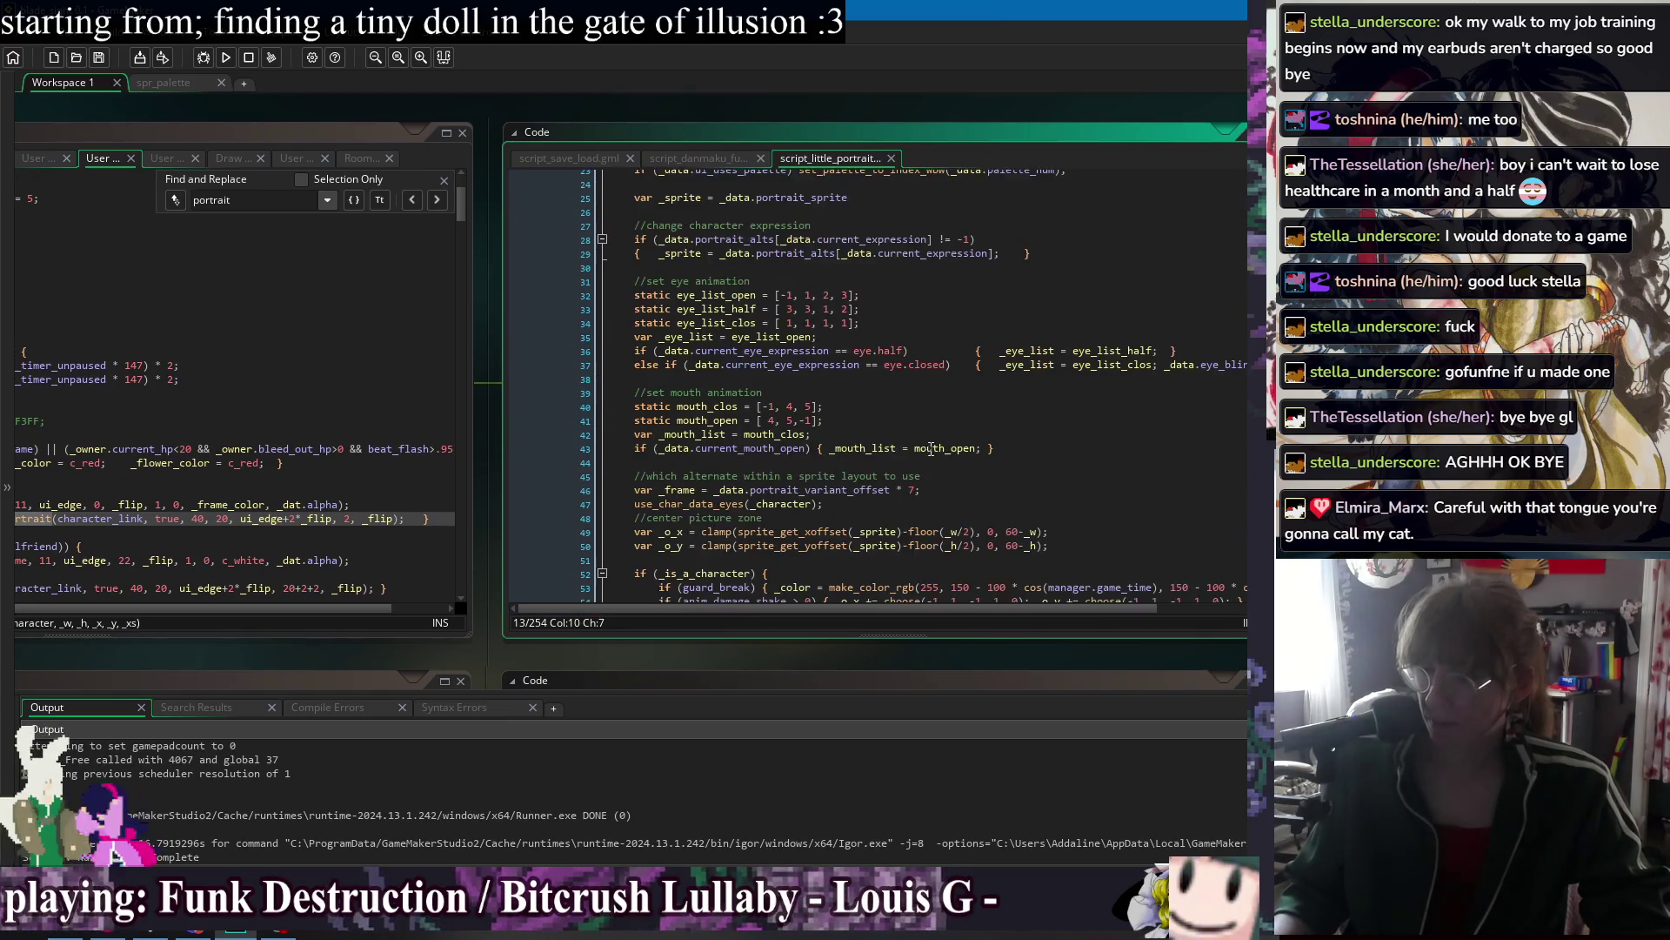
double_click(737, 415)
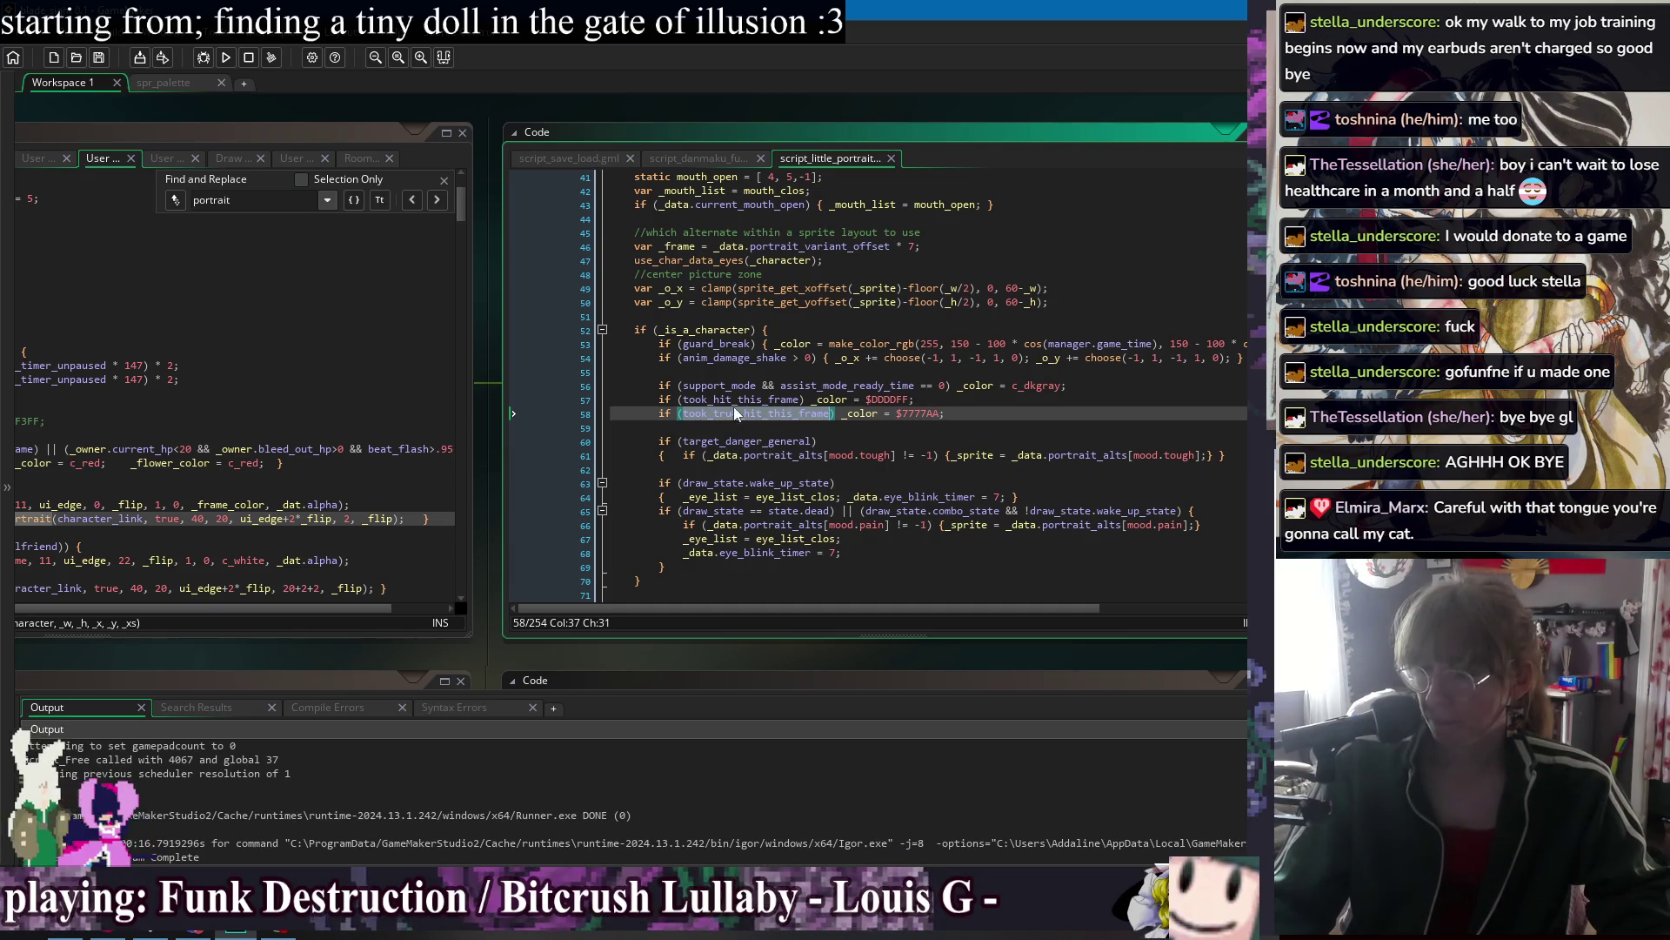
left_click(915, 400)
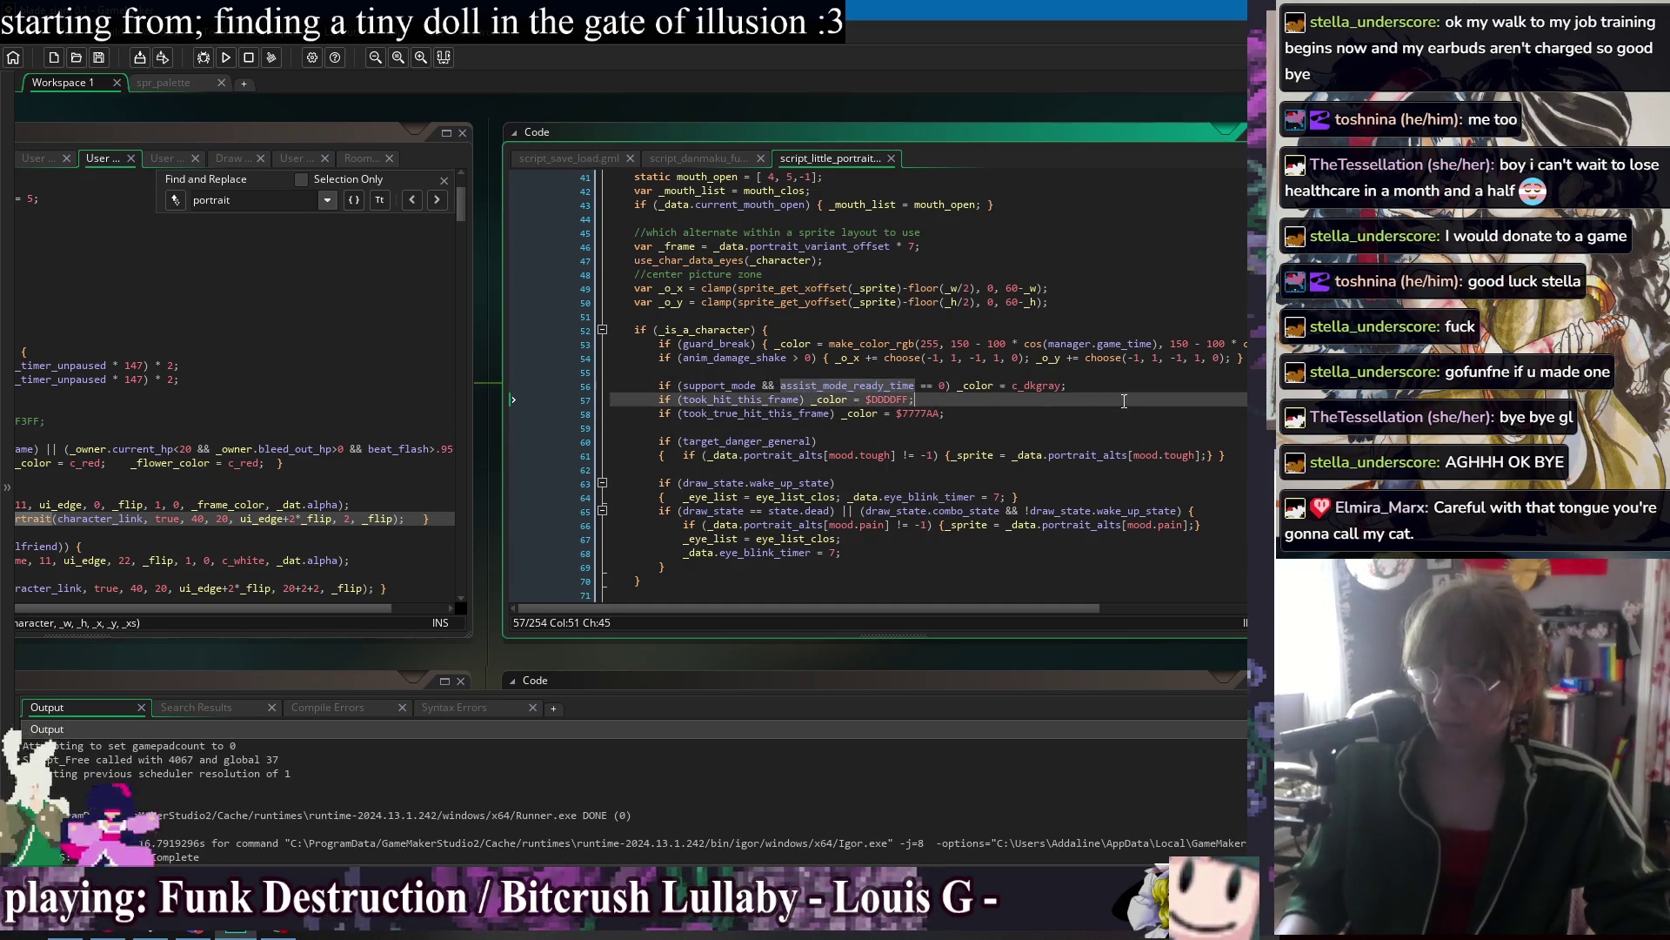
right_click(407, 113)
mouse_move(444, 131)
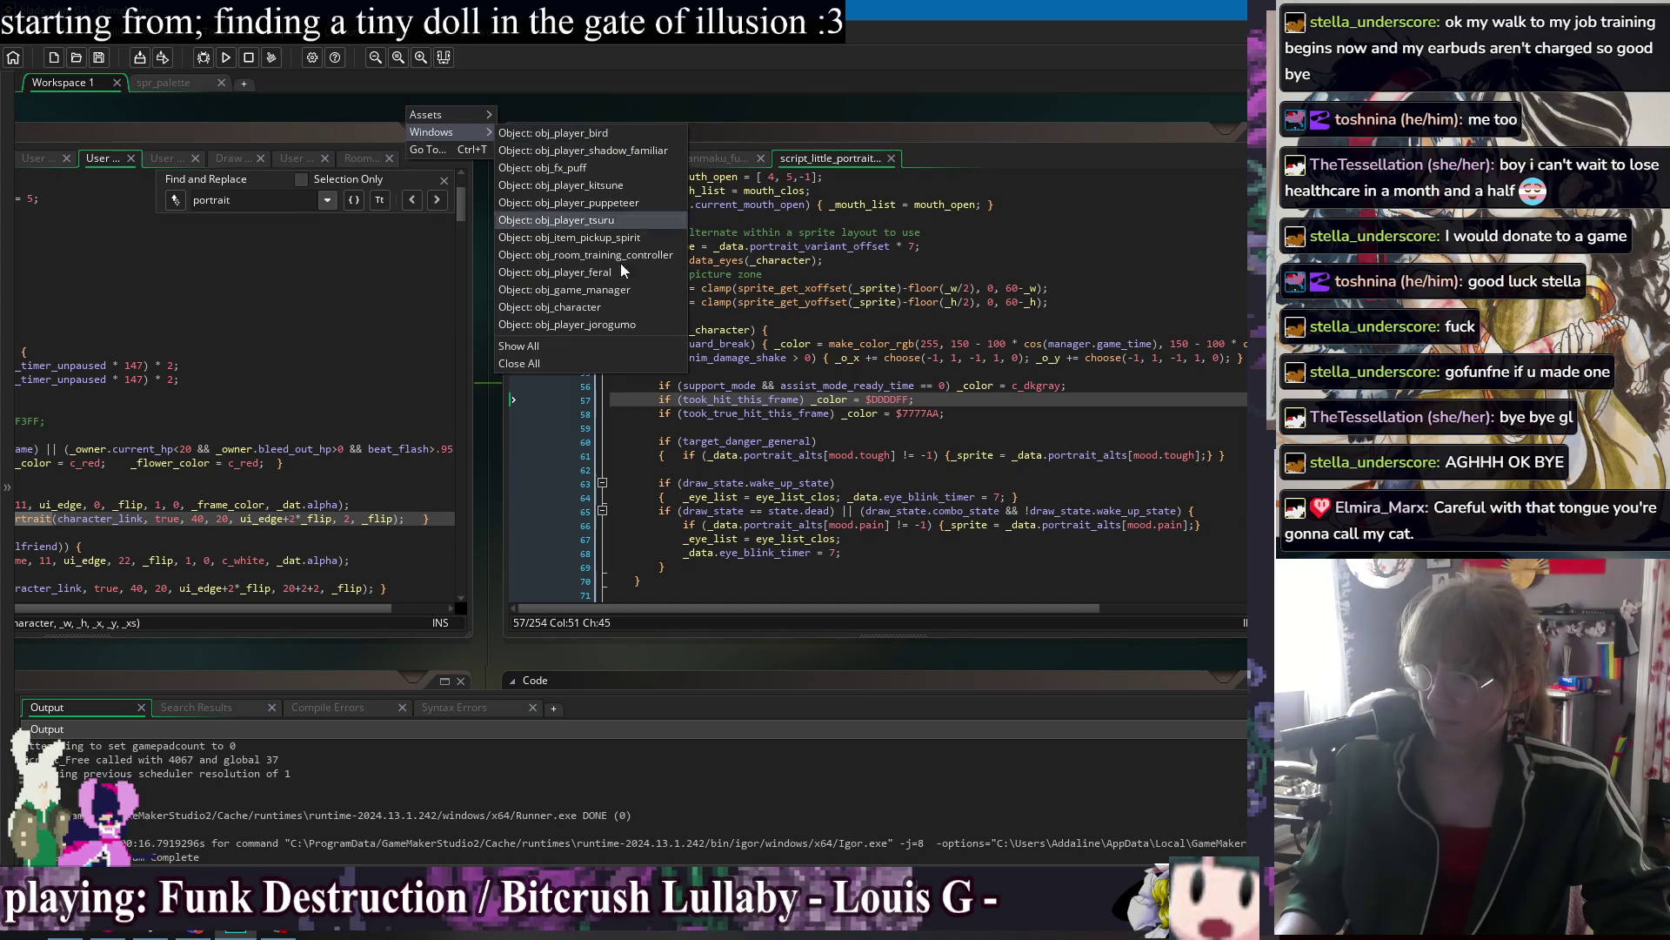
left_click(613, 307)
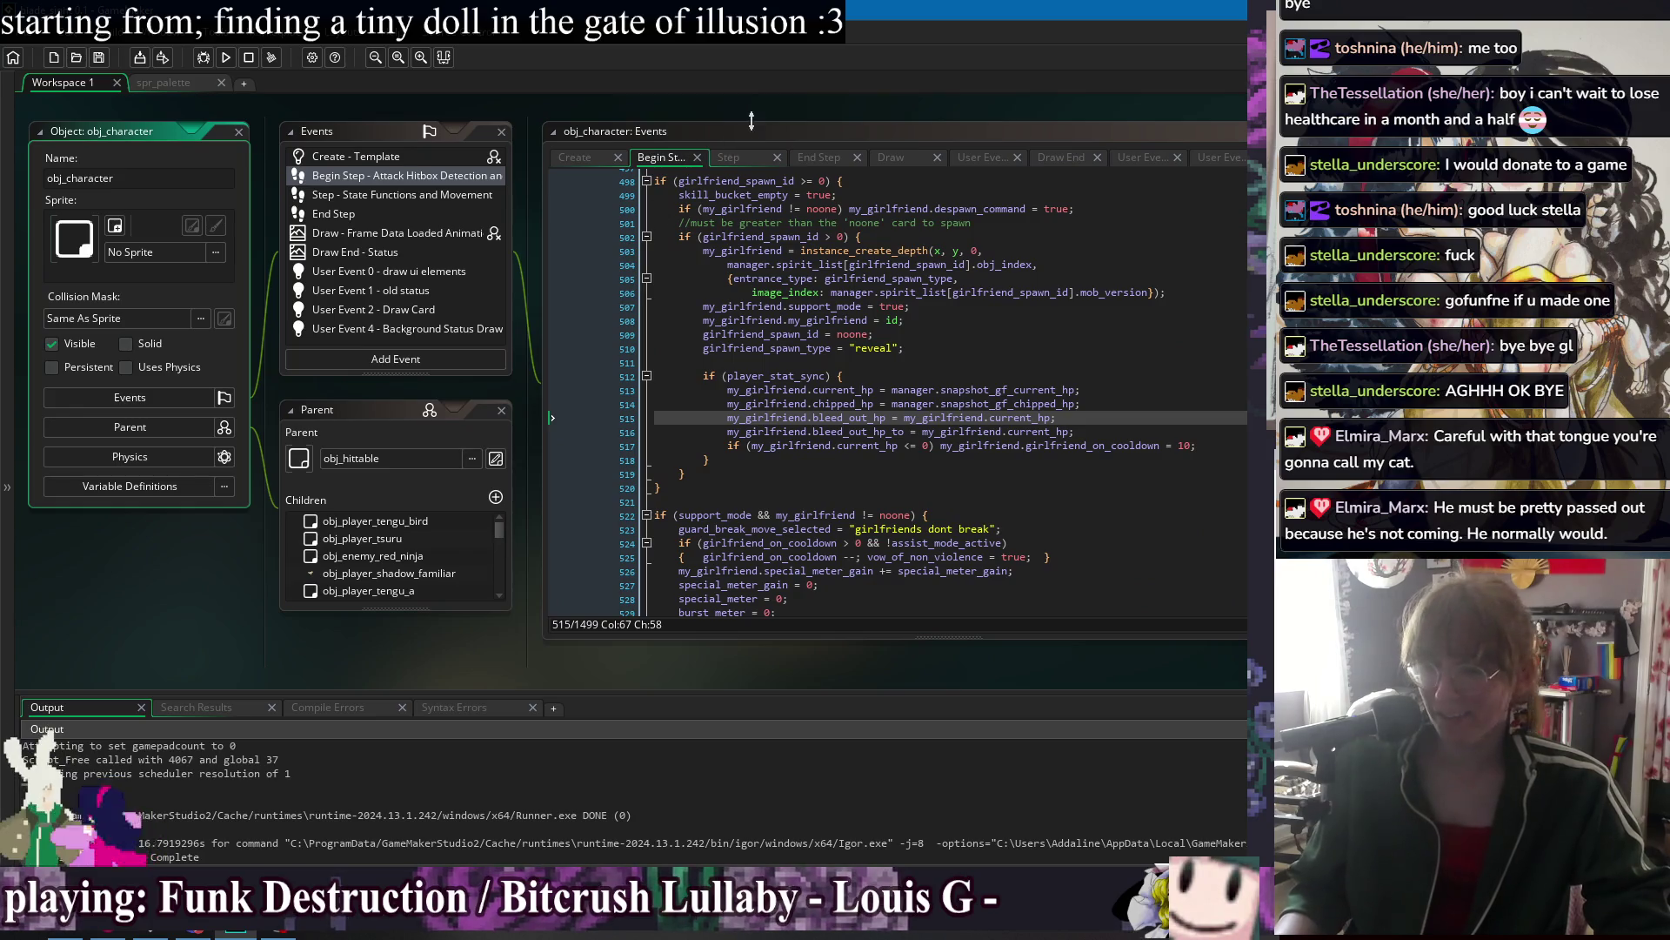
Change line 517 to reset assist_mode_ready_time = 0, then run the game to test it.
double_click(836, 461)
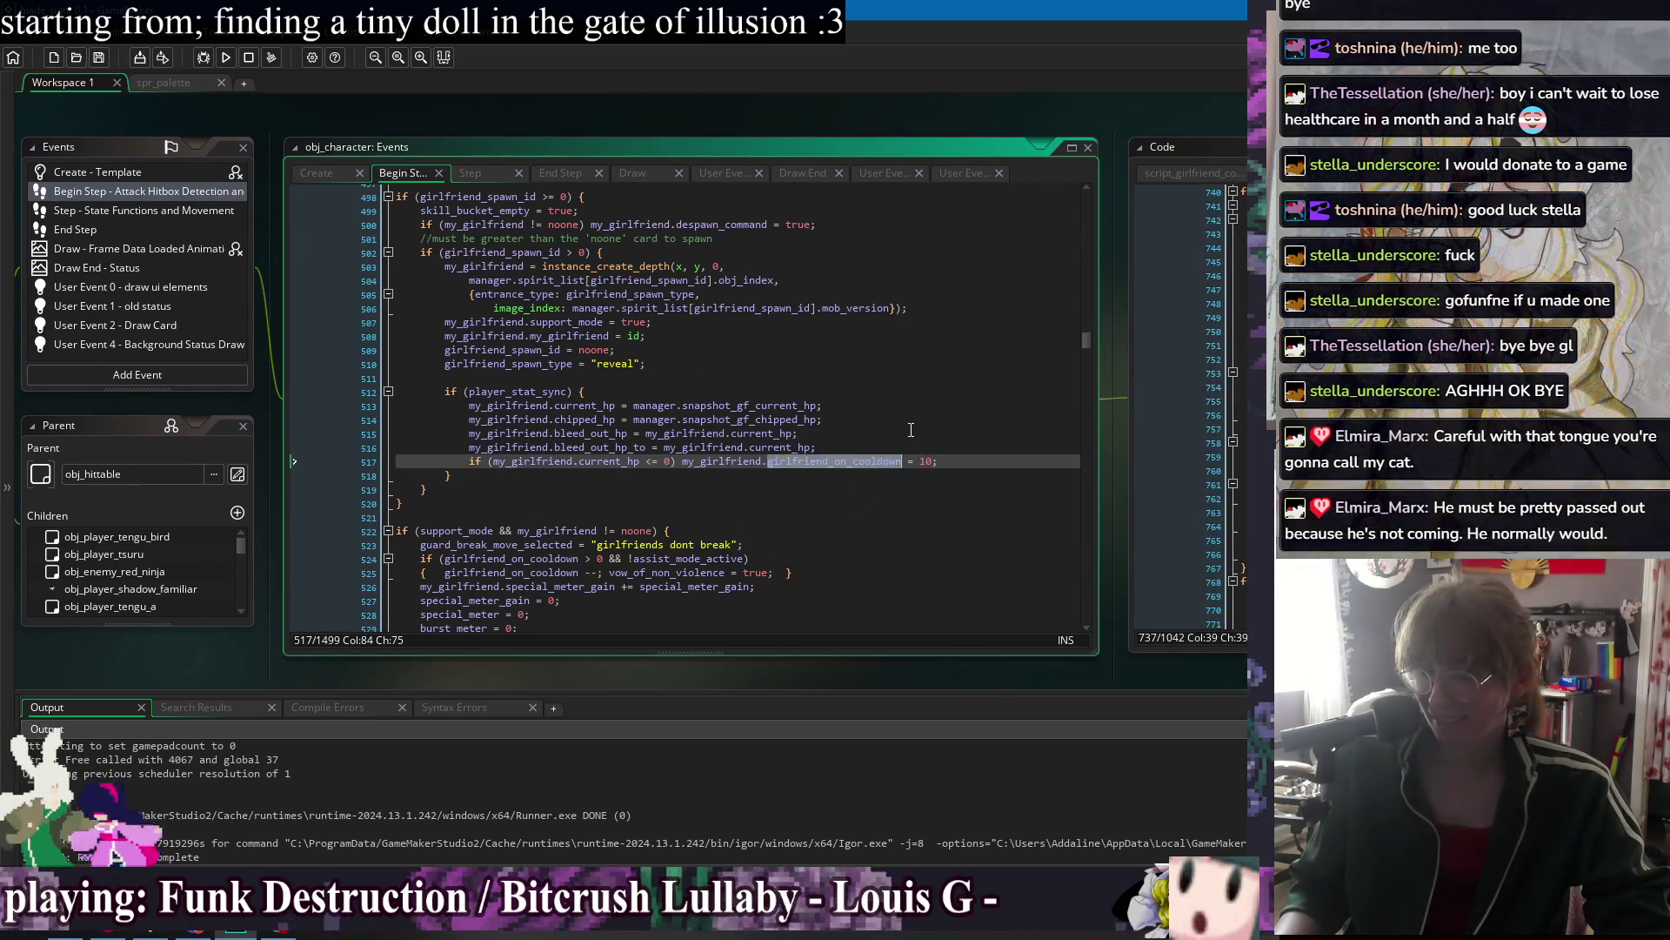
type("assist_mode_ready_time")
key("Delete")
key("Delete")
key("Delete")
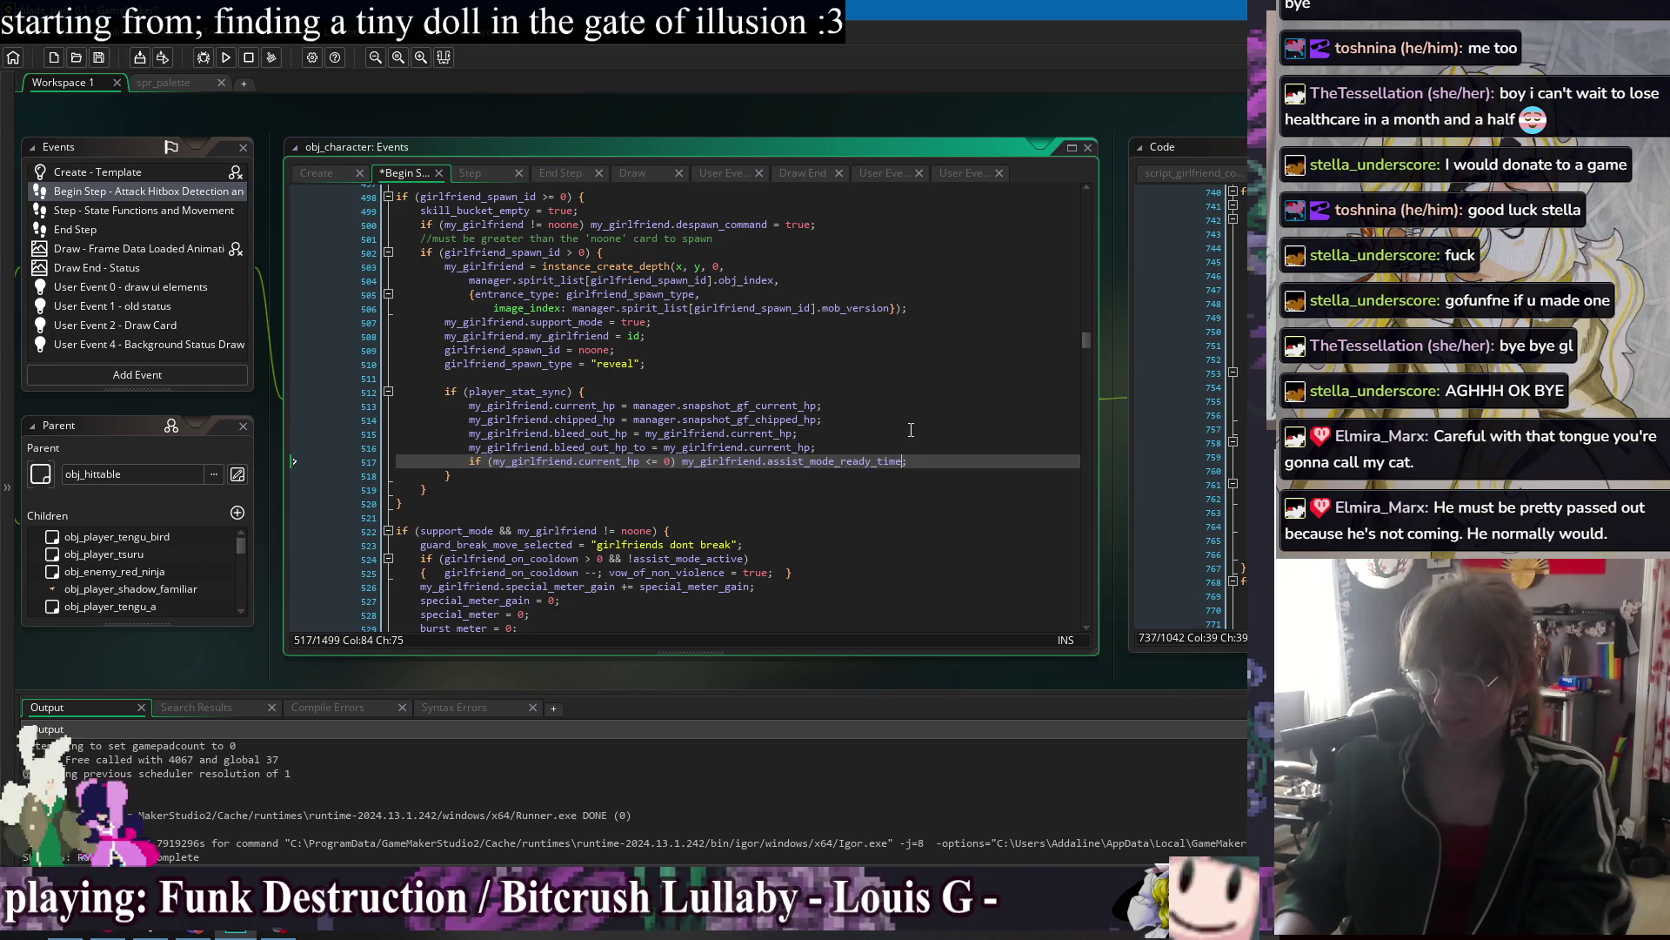
type("= 0")
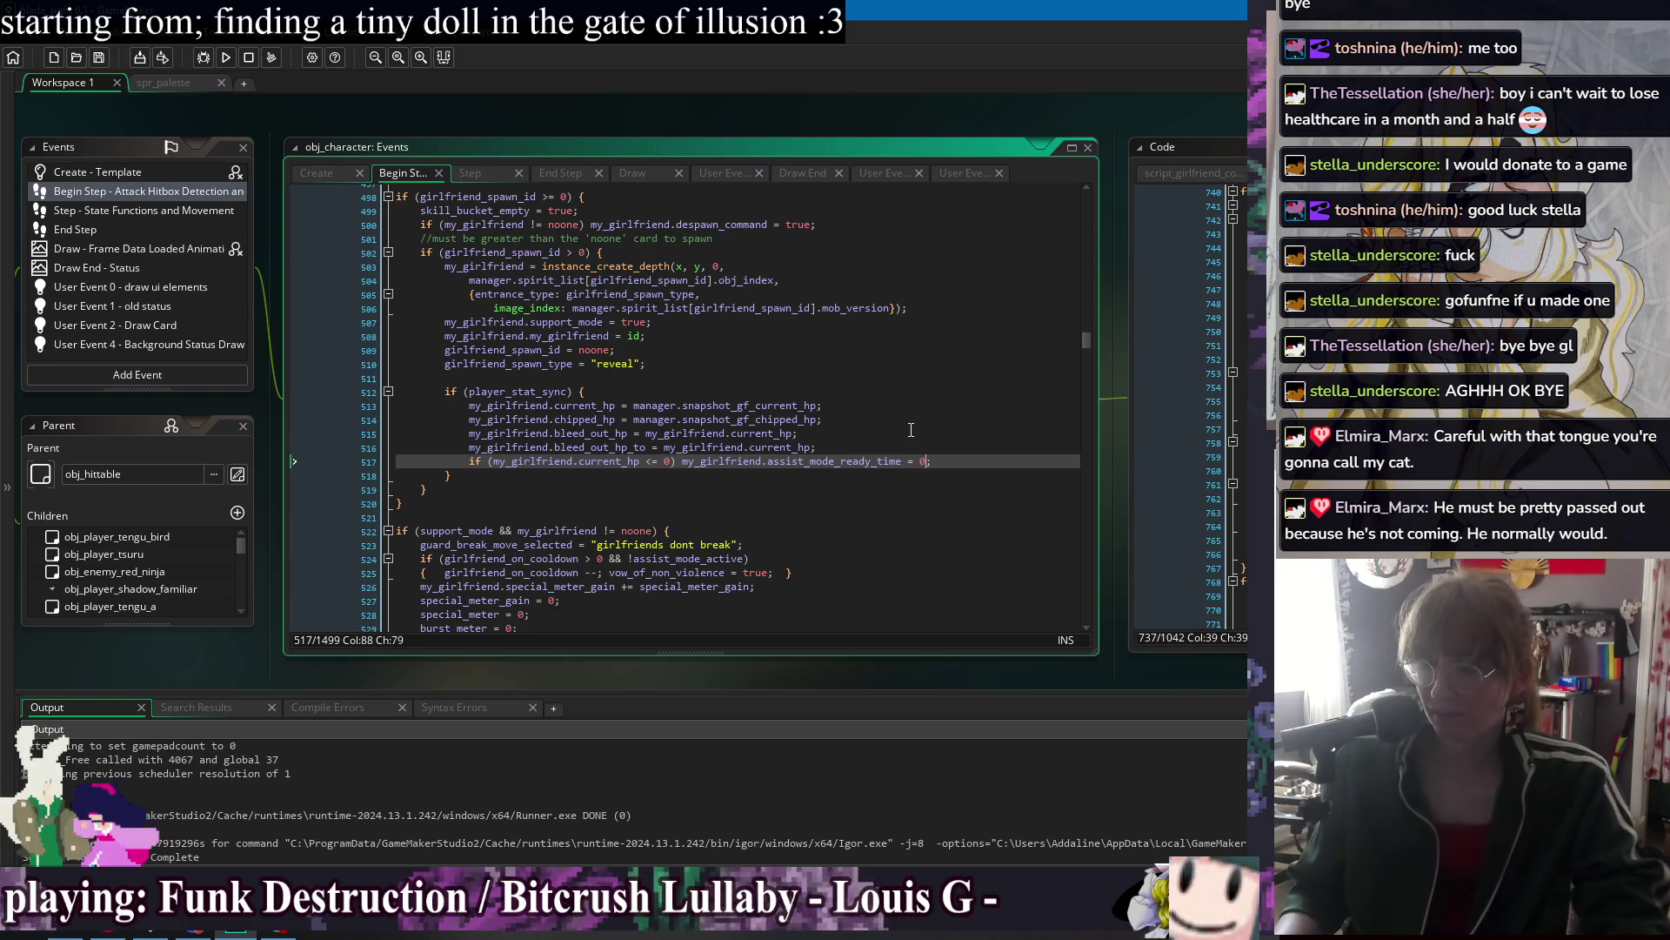
left_click(227, 59)
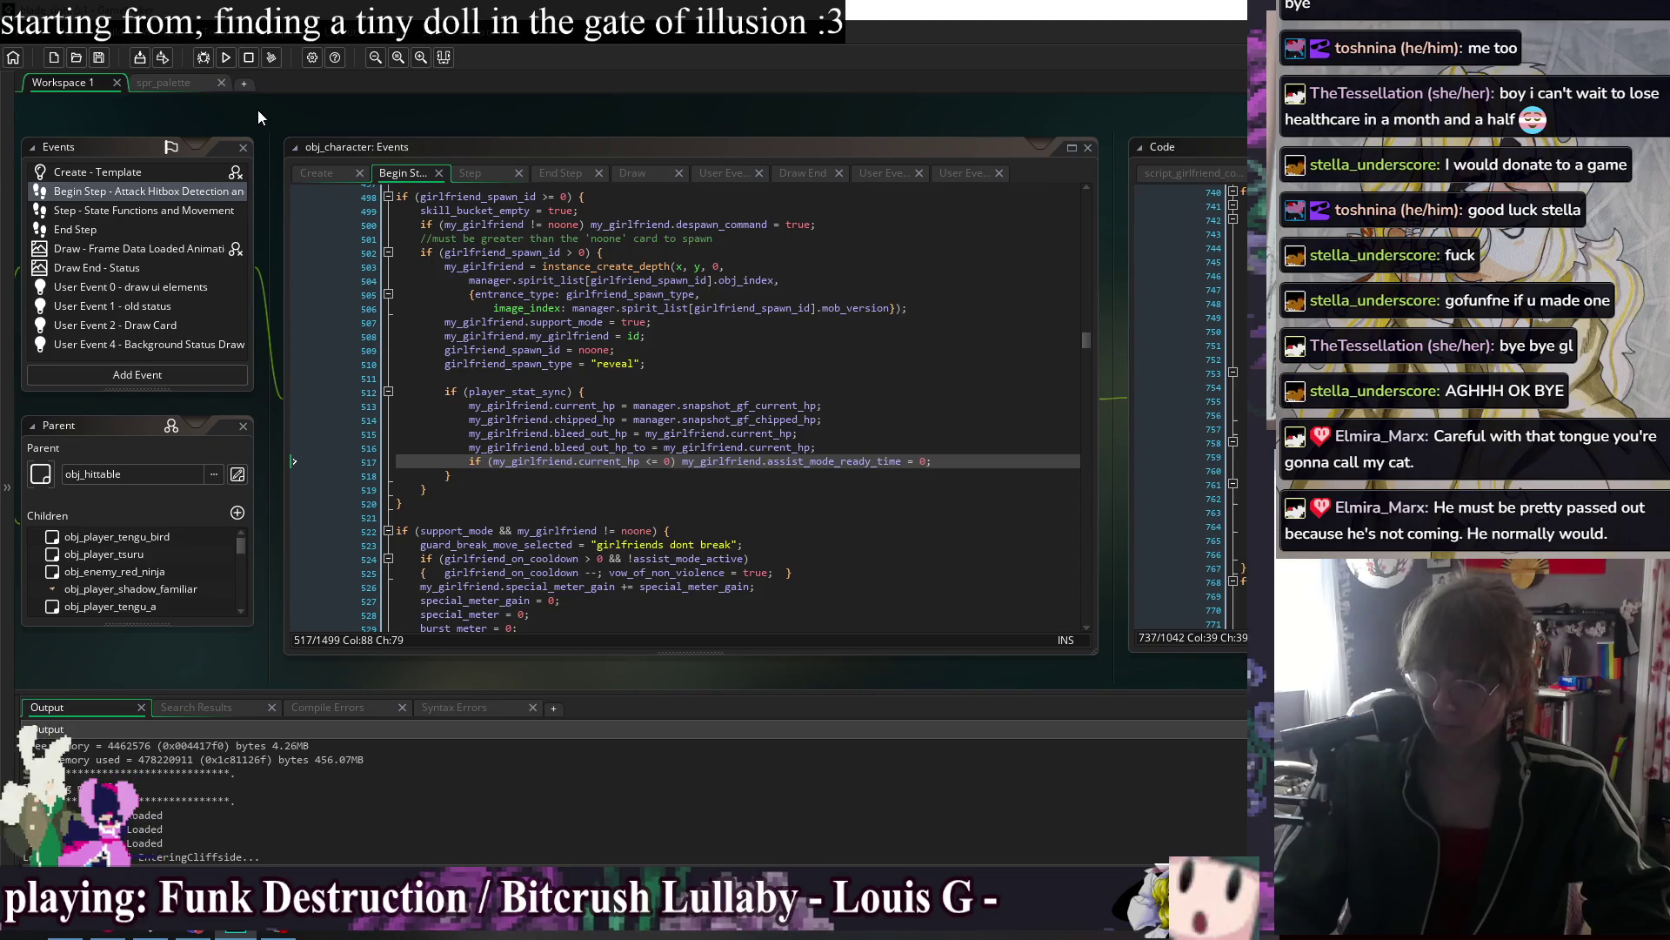
key("Up")
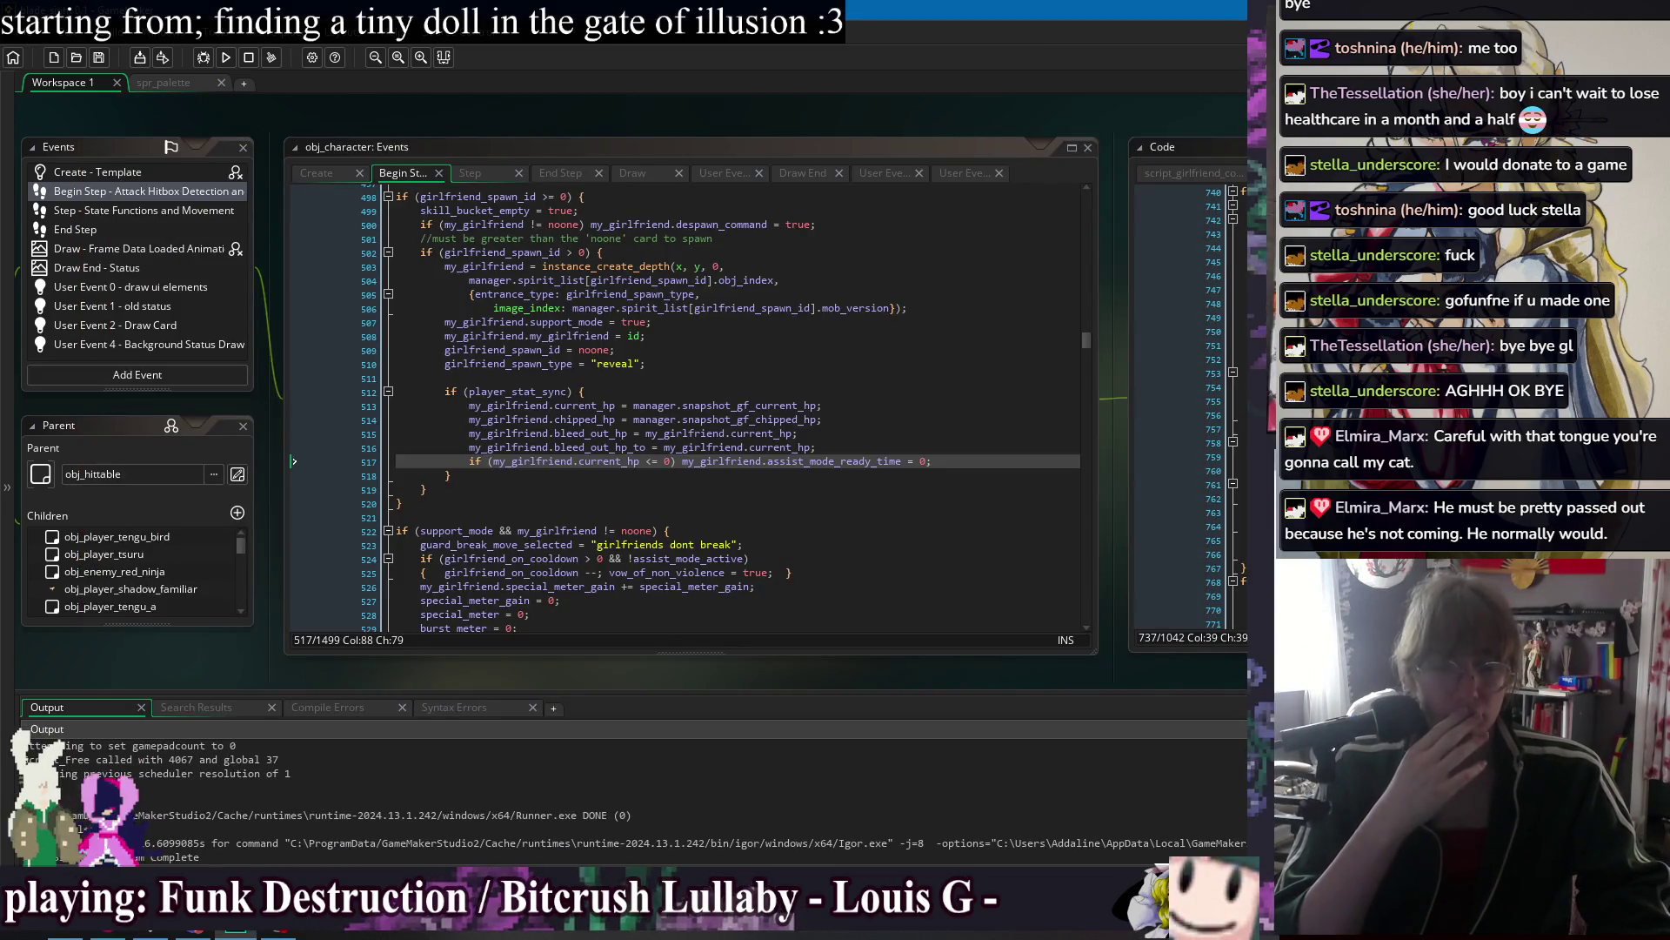
Duplicate line 517 into a girlfriend_on_cooldown = 1 reset on line 518 and save.
left_click(975, 460)
key("ctrl+d")
double_click(868, 475)
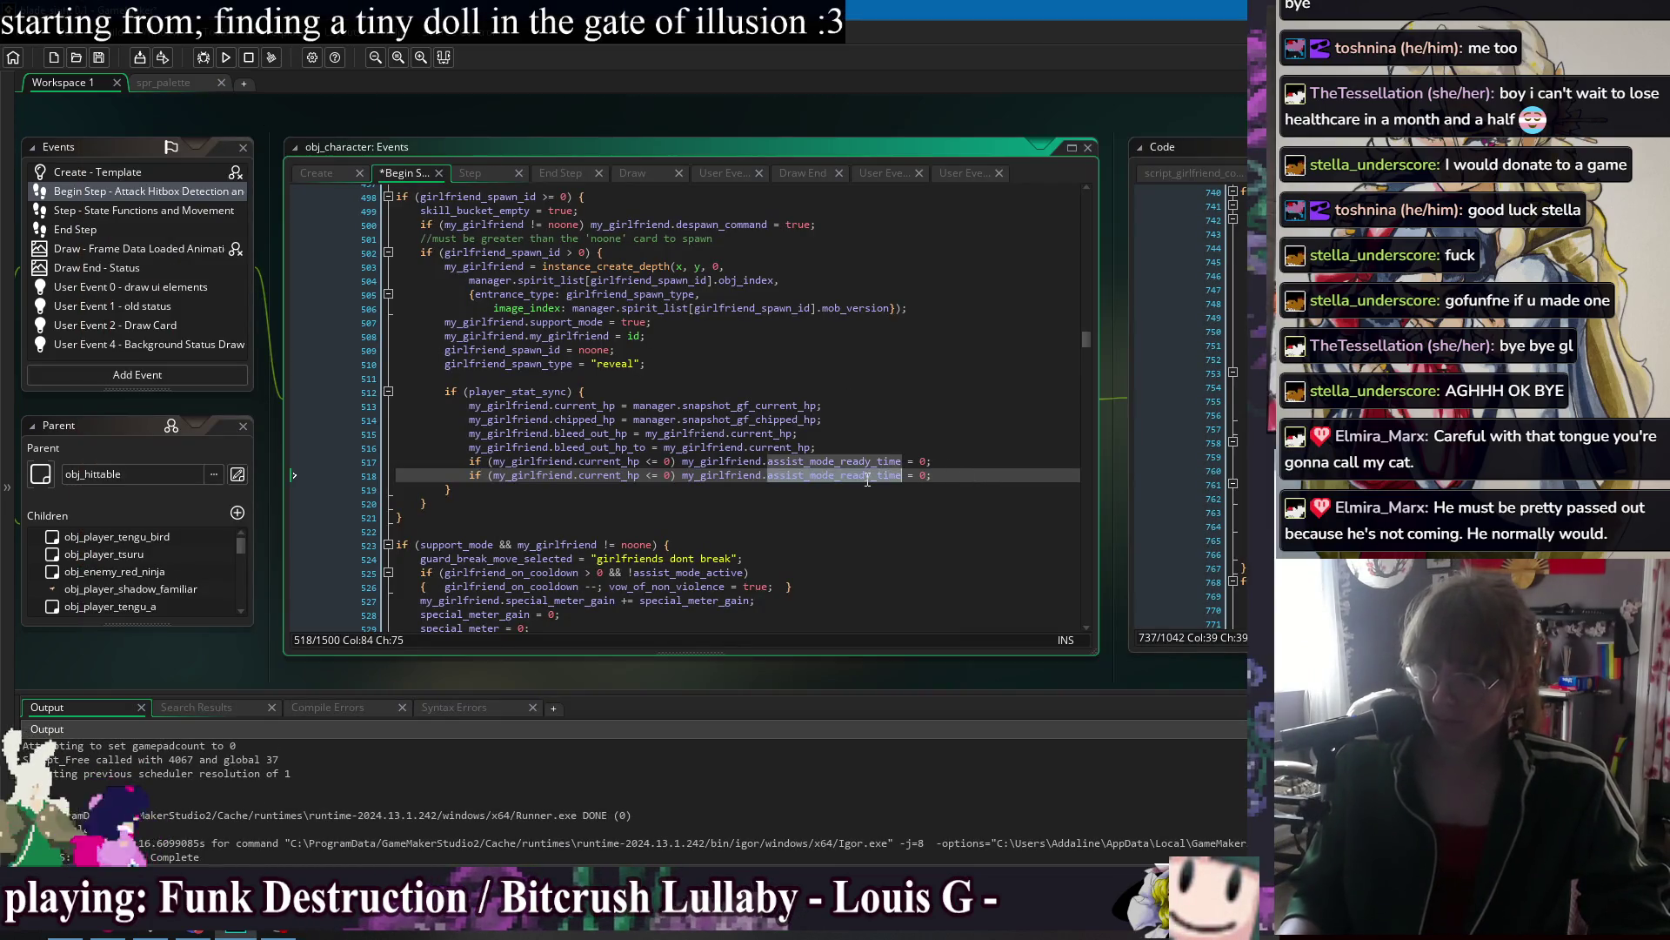
type("gf")
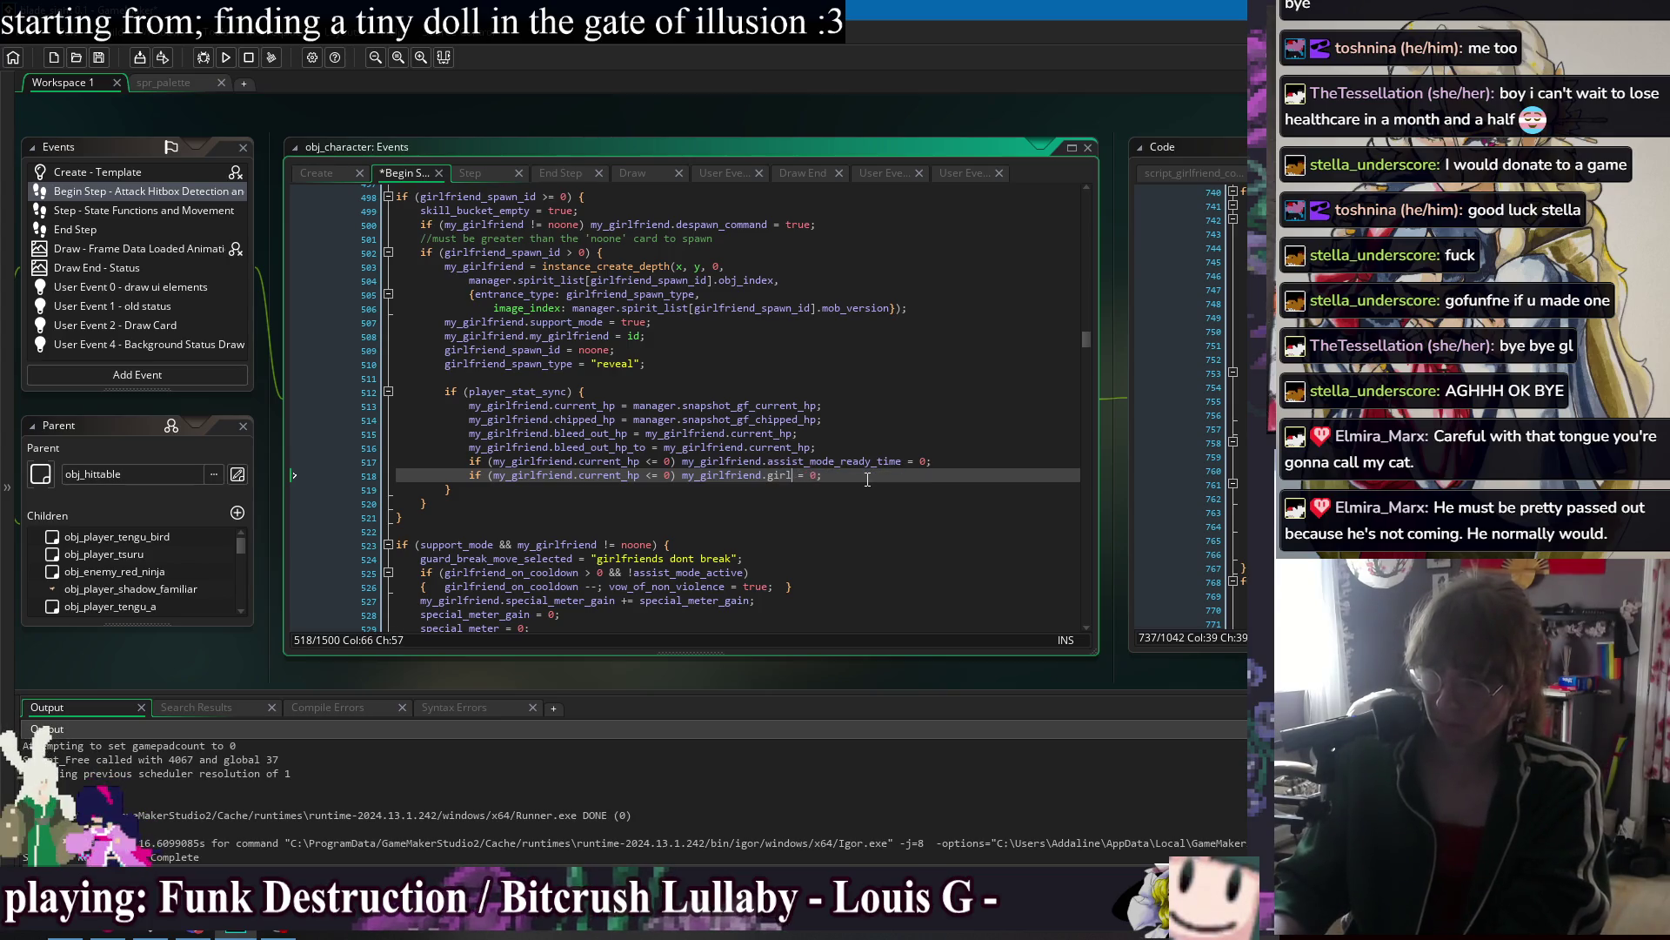
type("friend_assist_off_update")
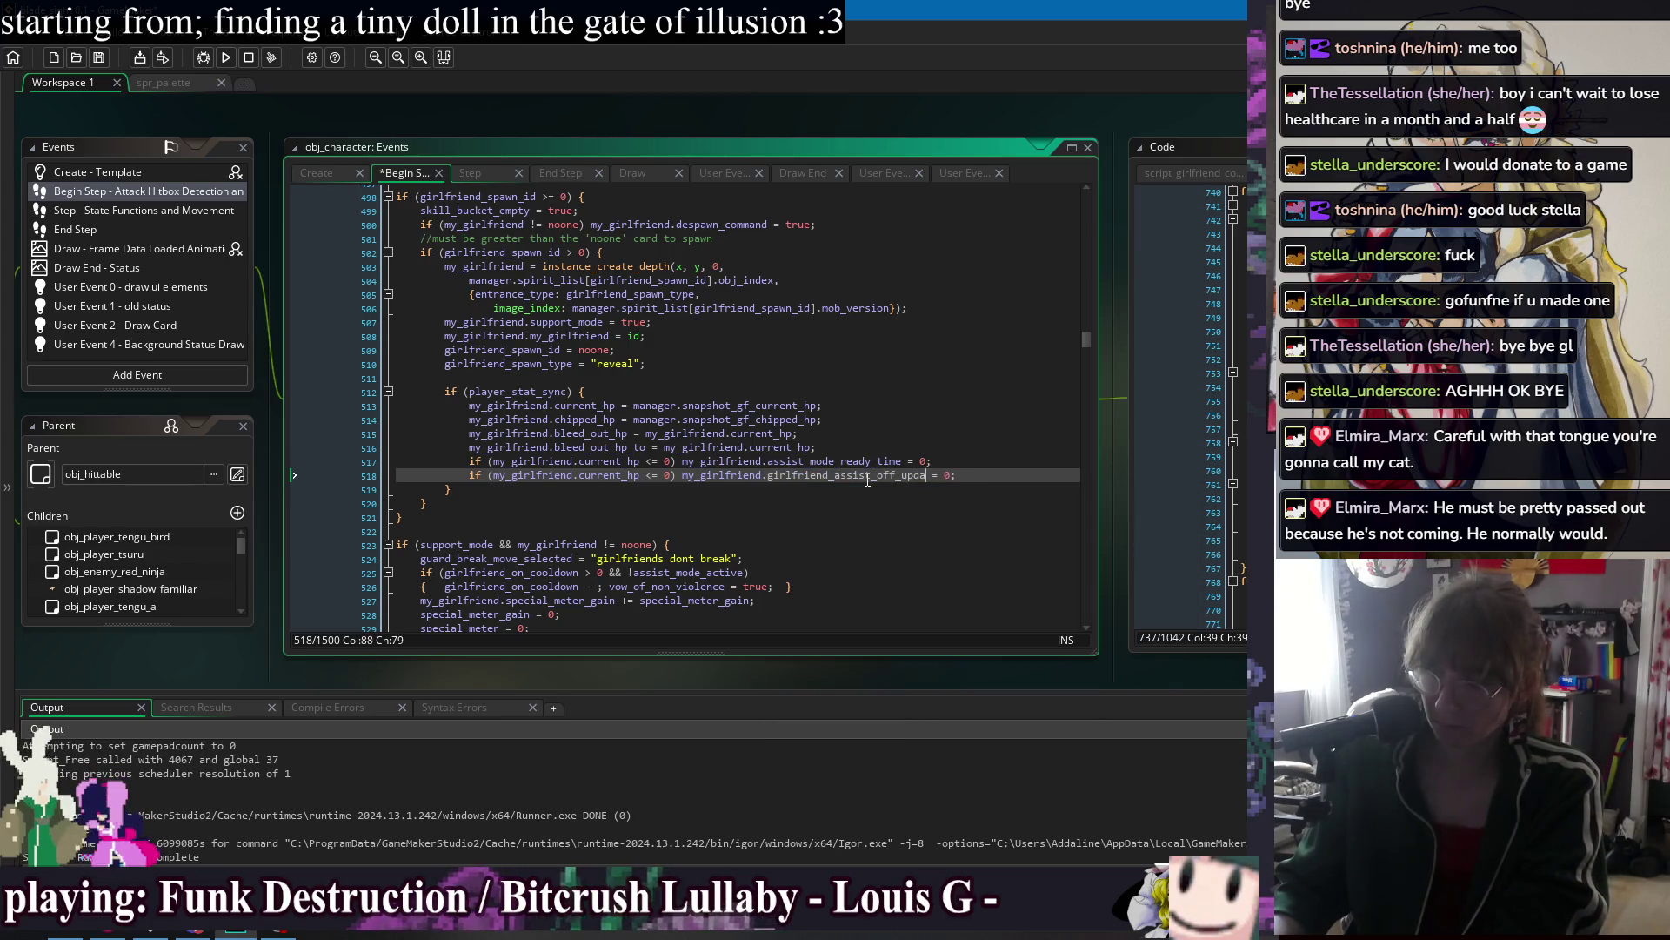
type("on_cooldown")
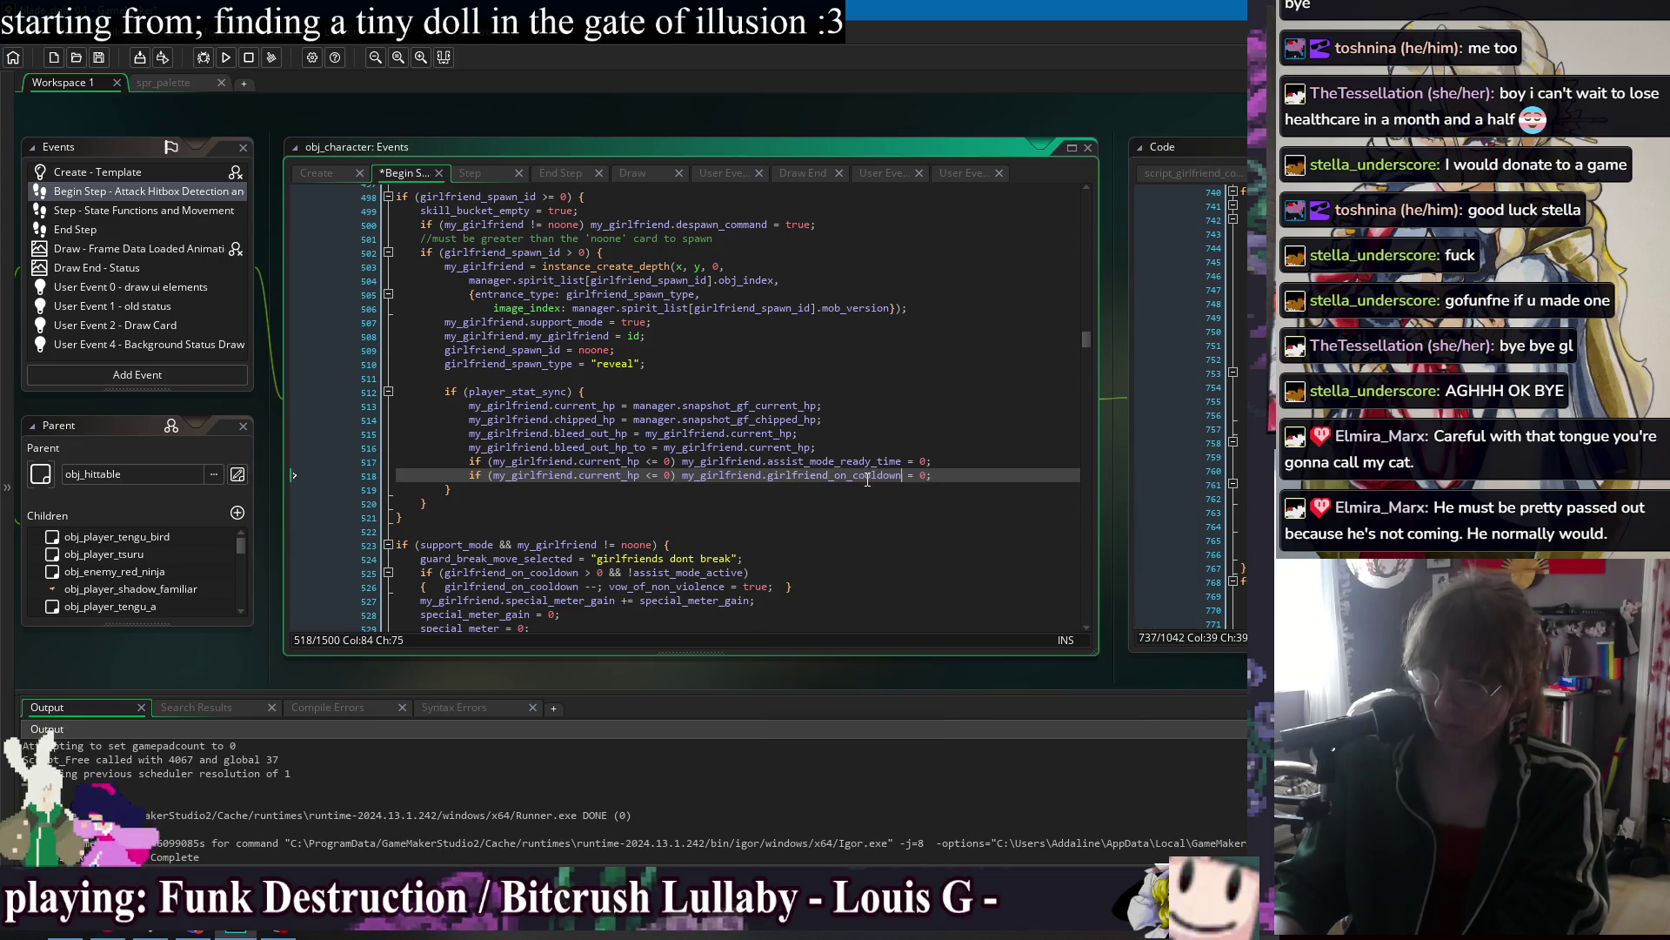
key("Right")
key("Right")
key("Right")
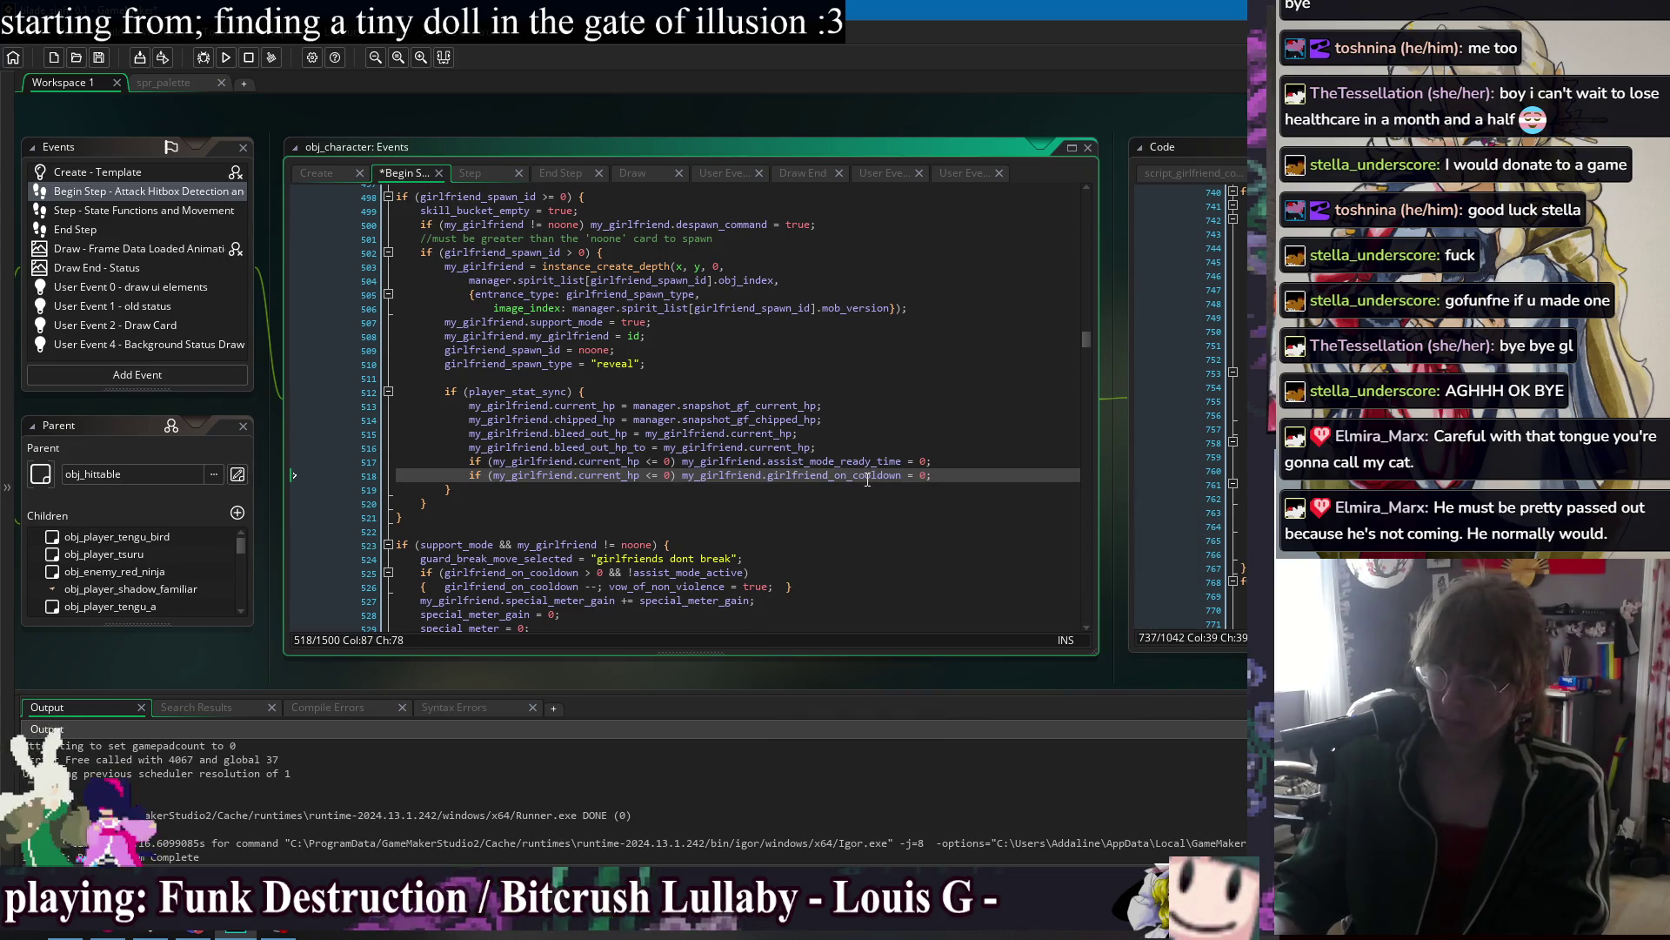
key("Right")
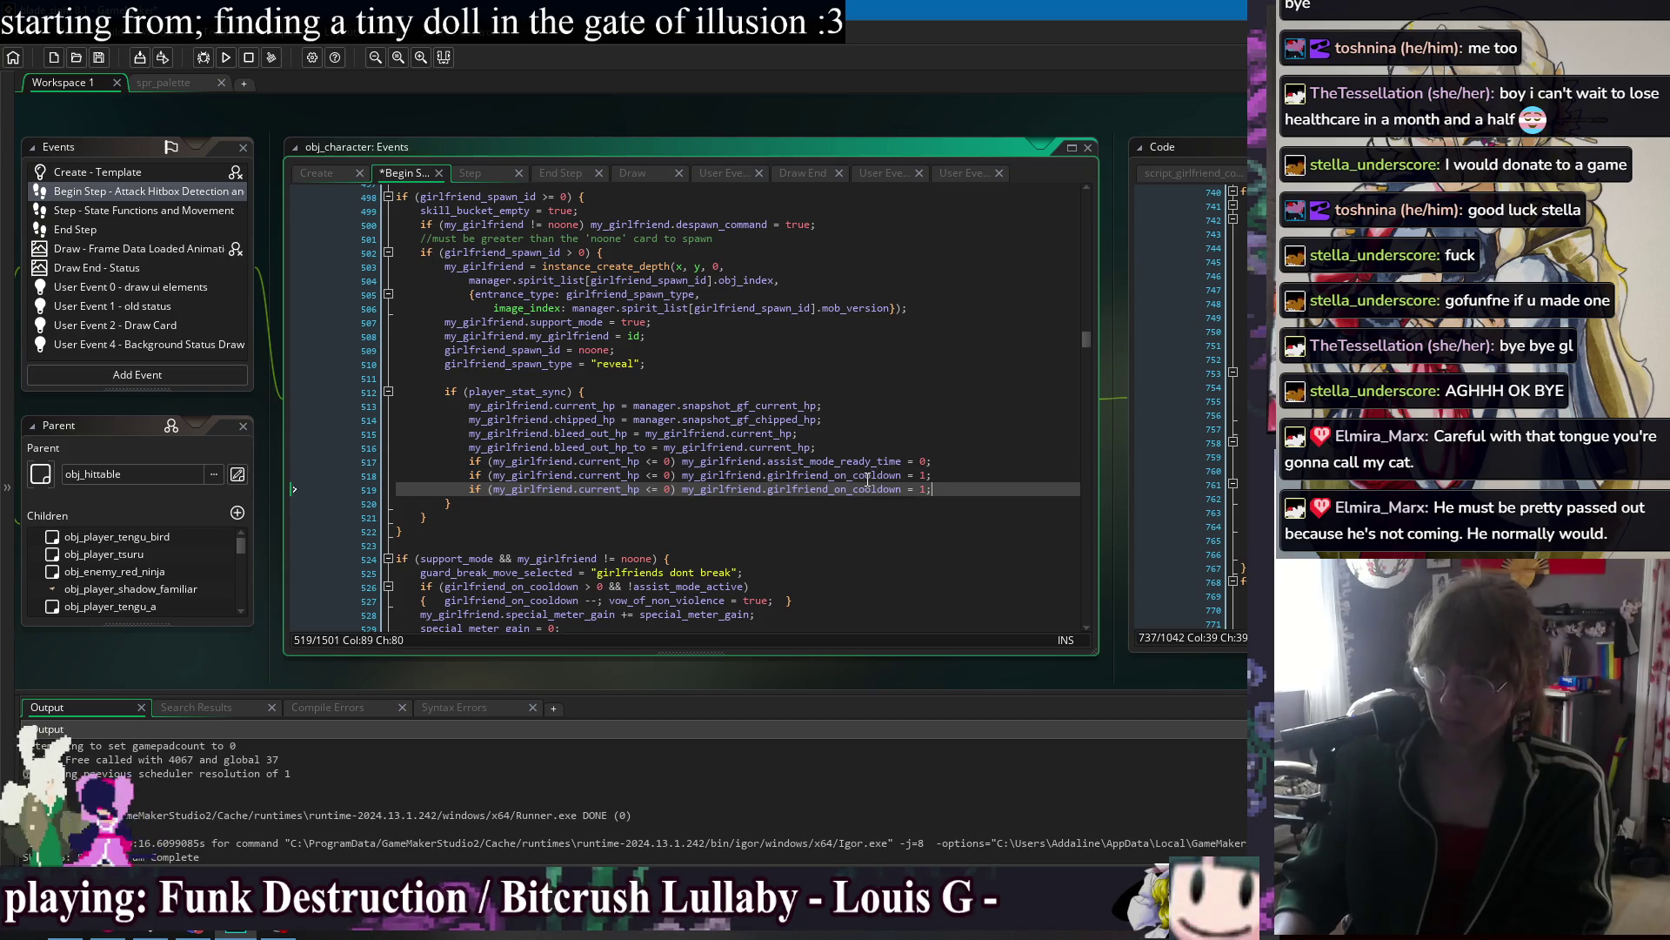
key("ctrl+s")
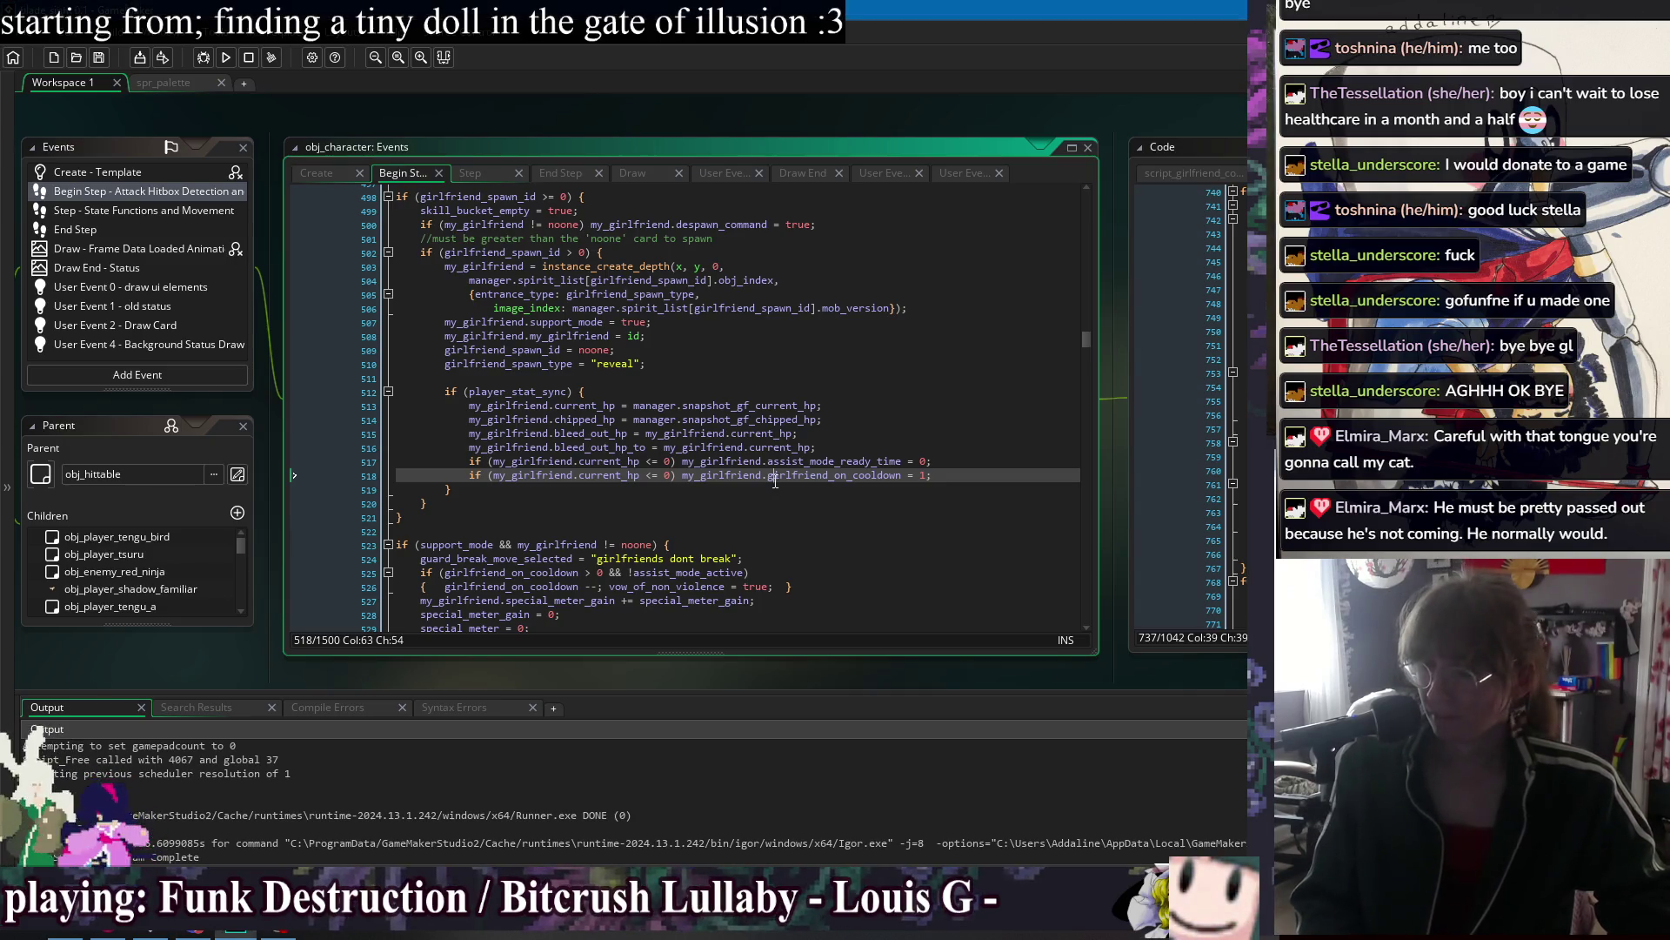
Check the remaining assist and cooldown resets on lines 517 and 518.
left_click(966, 462)
left_click(969, 475)
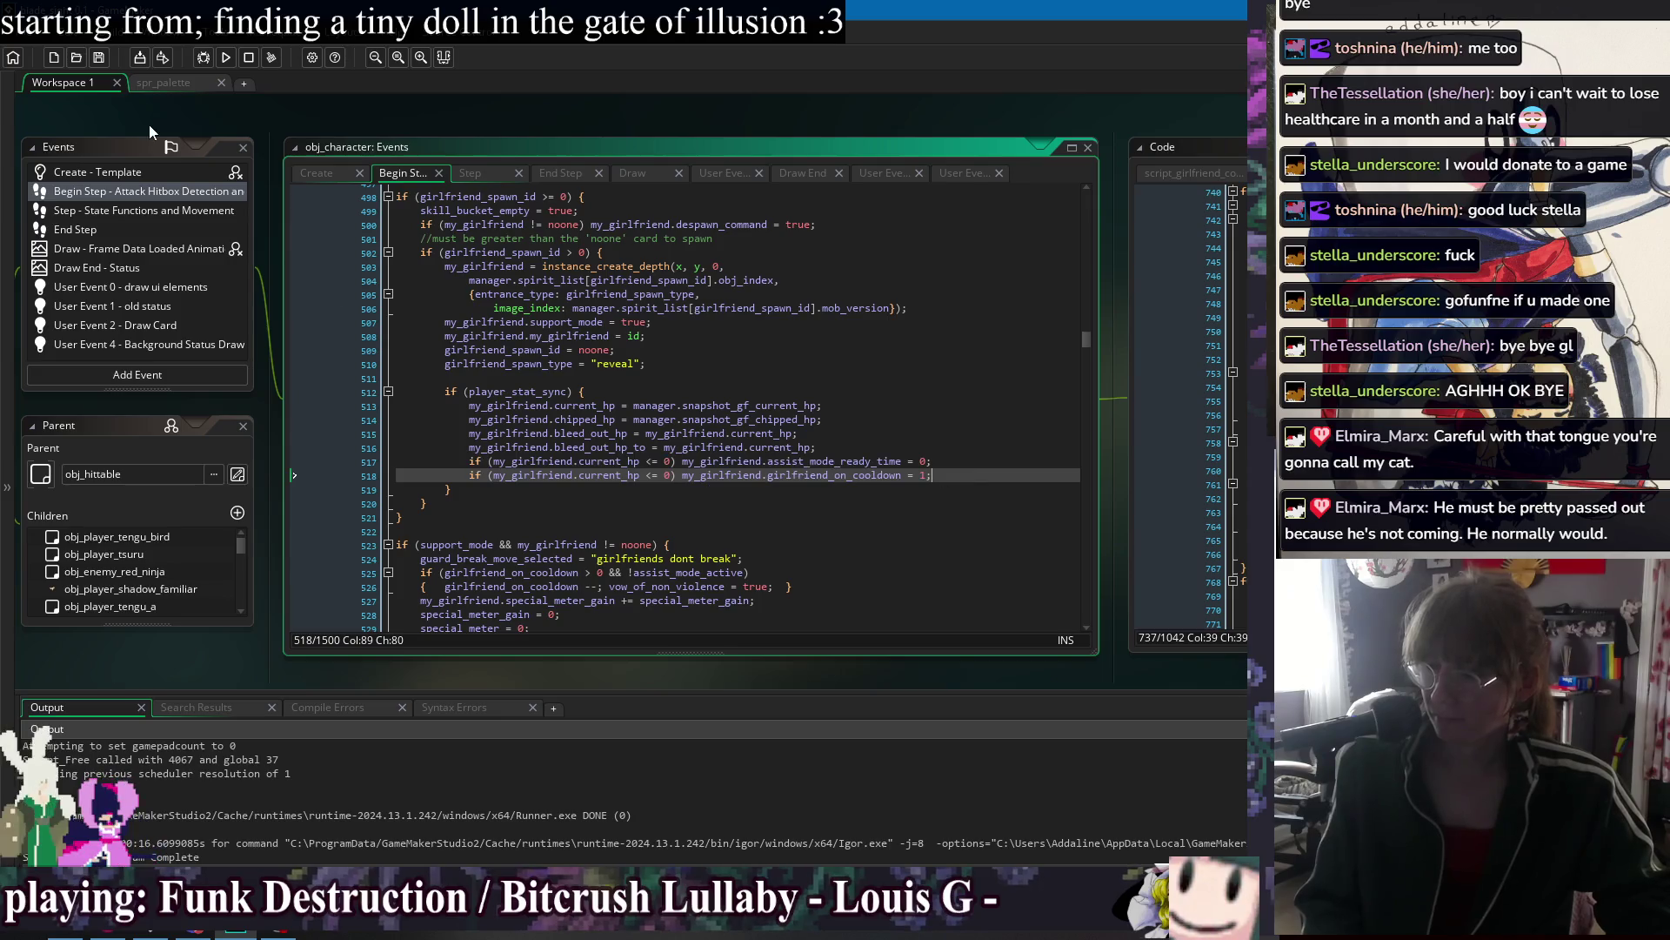
left_click(230, 61)
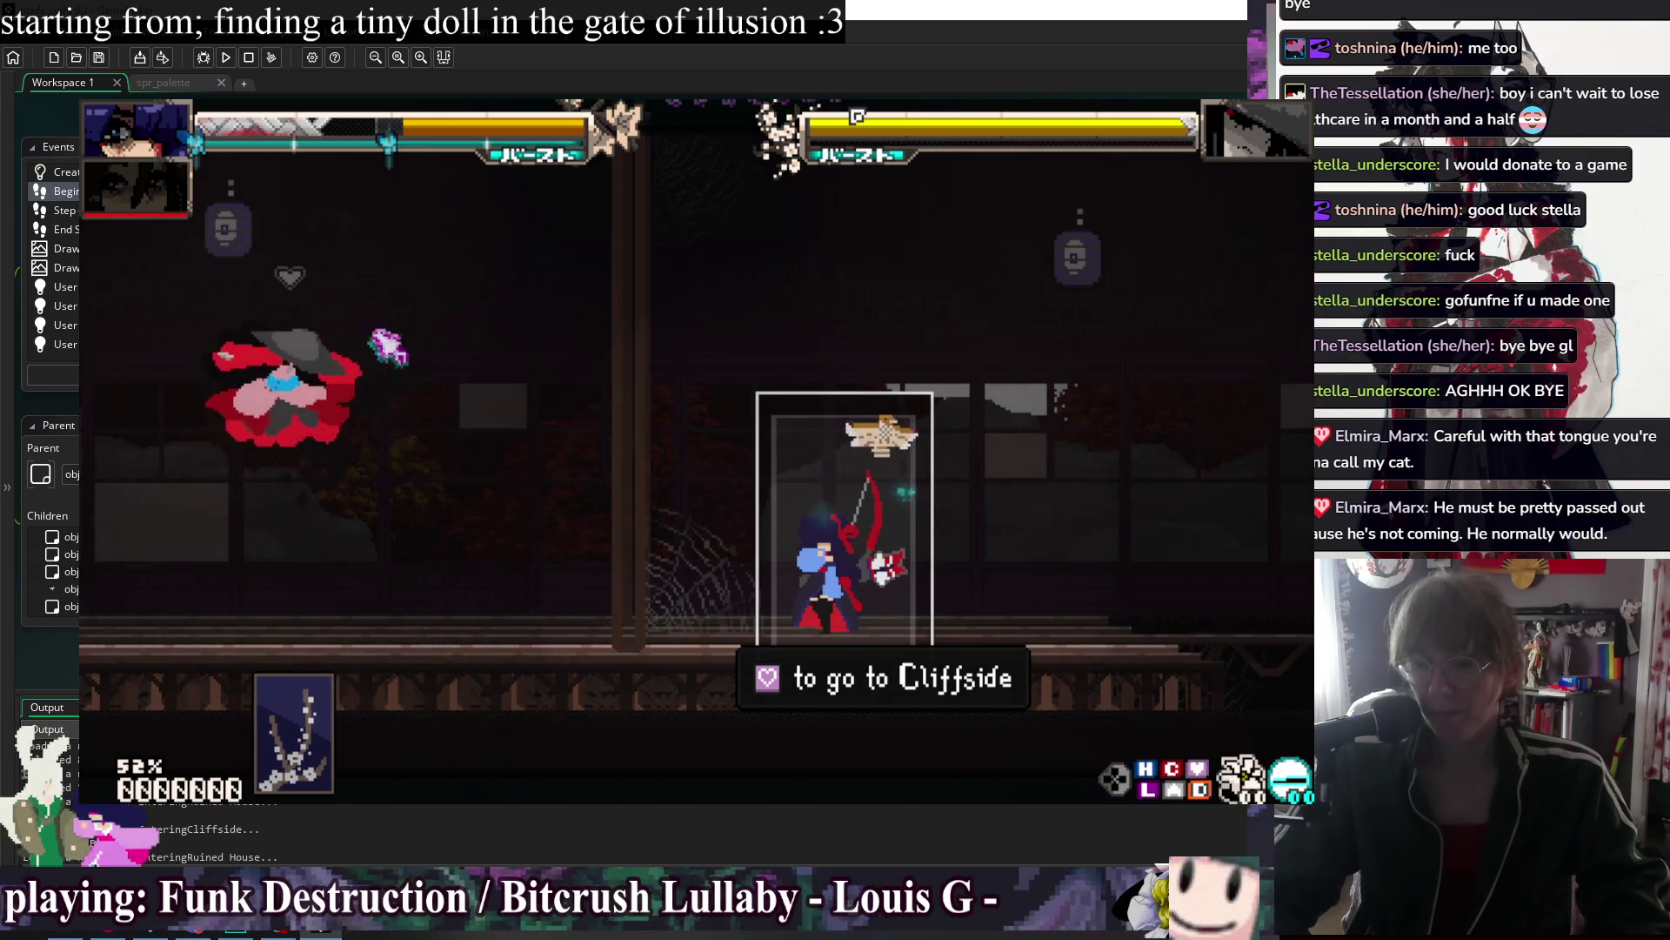
key("Up")
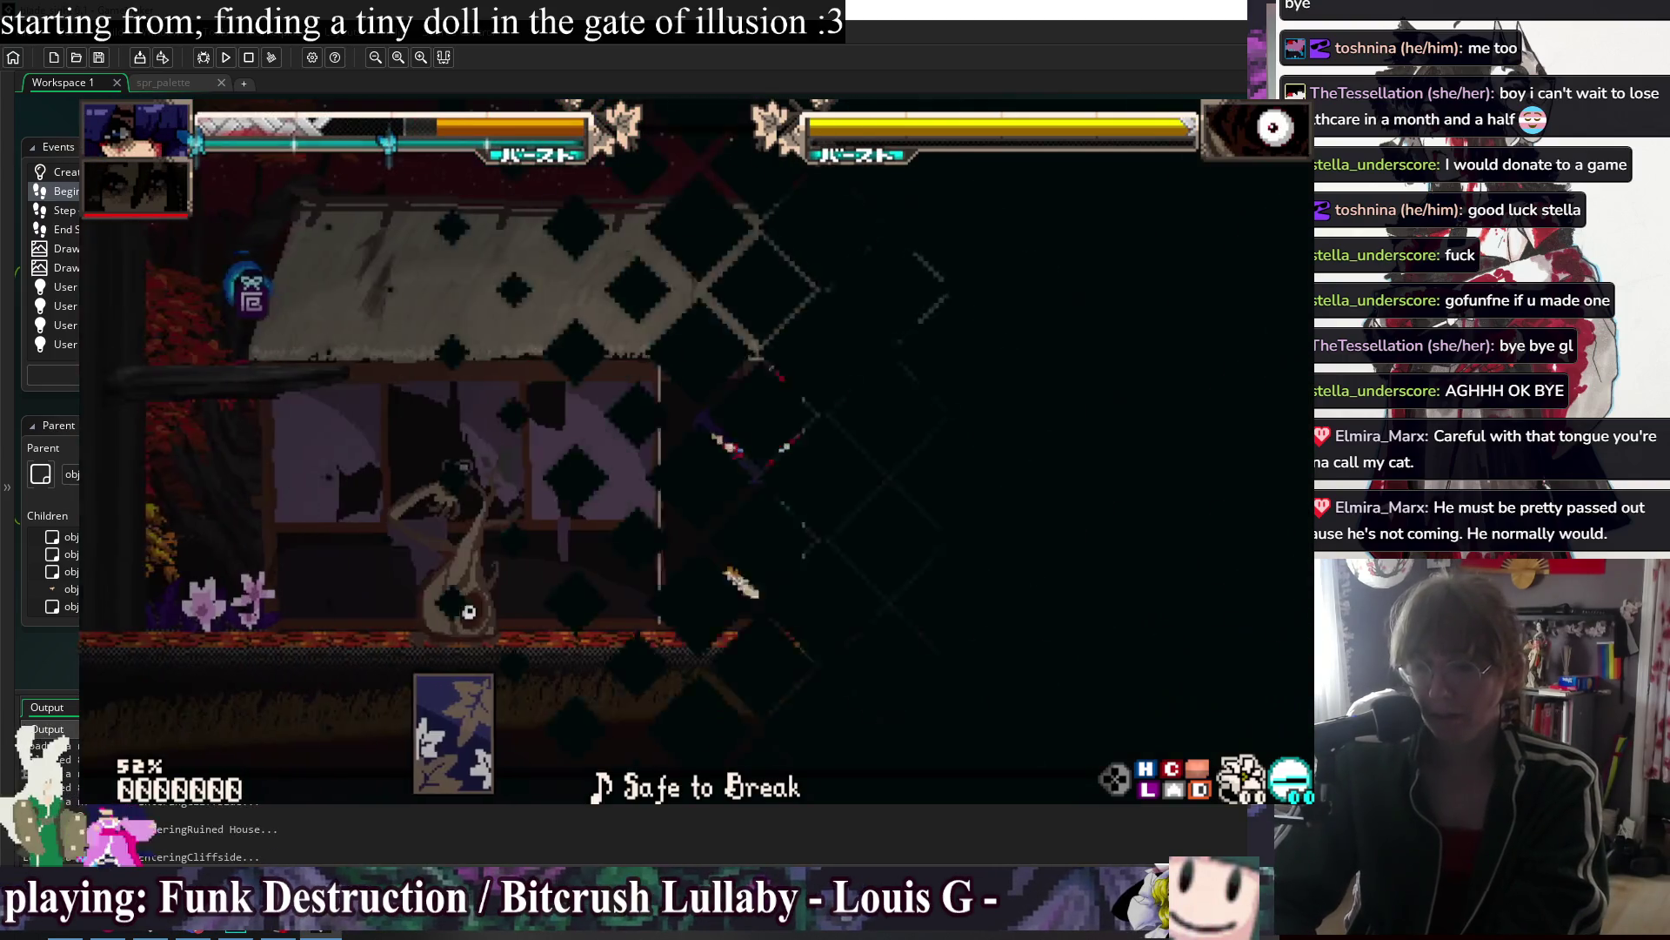
key("Up")
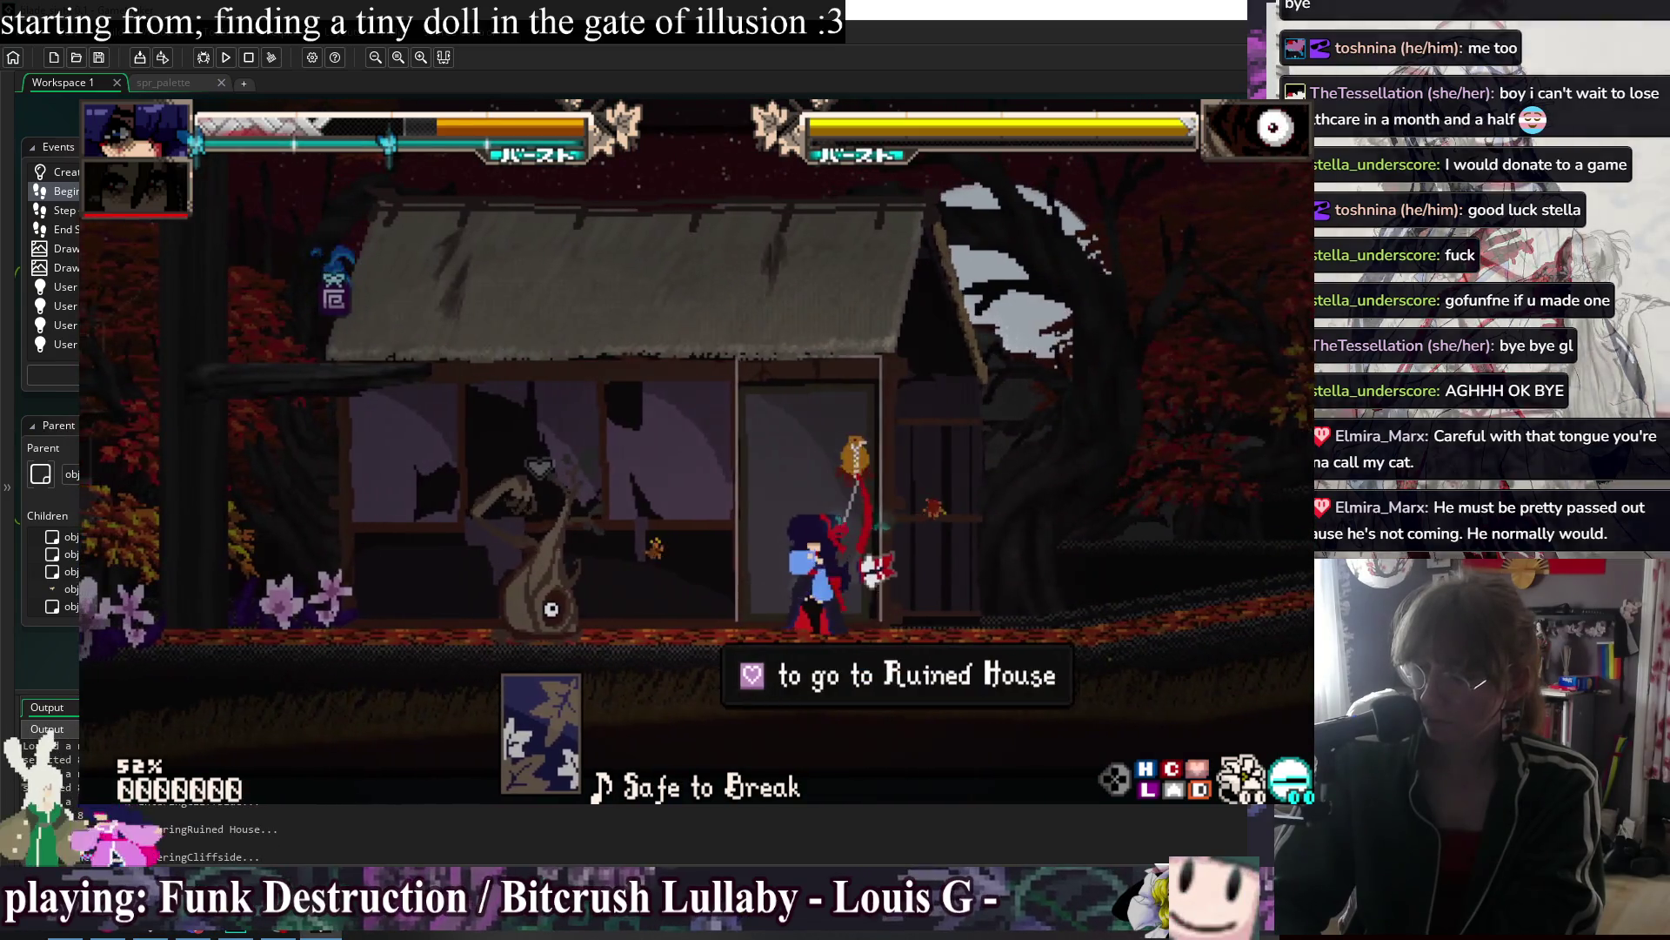
key("Up")
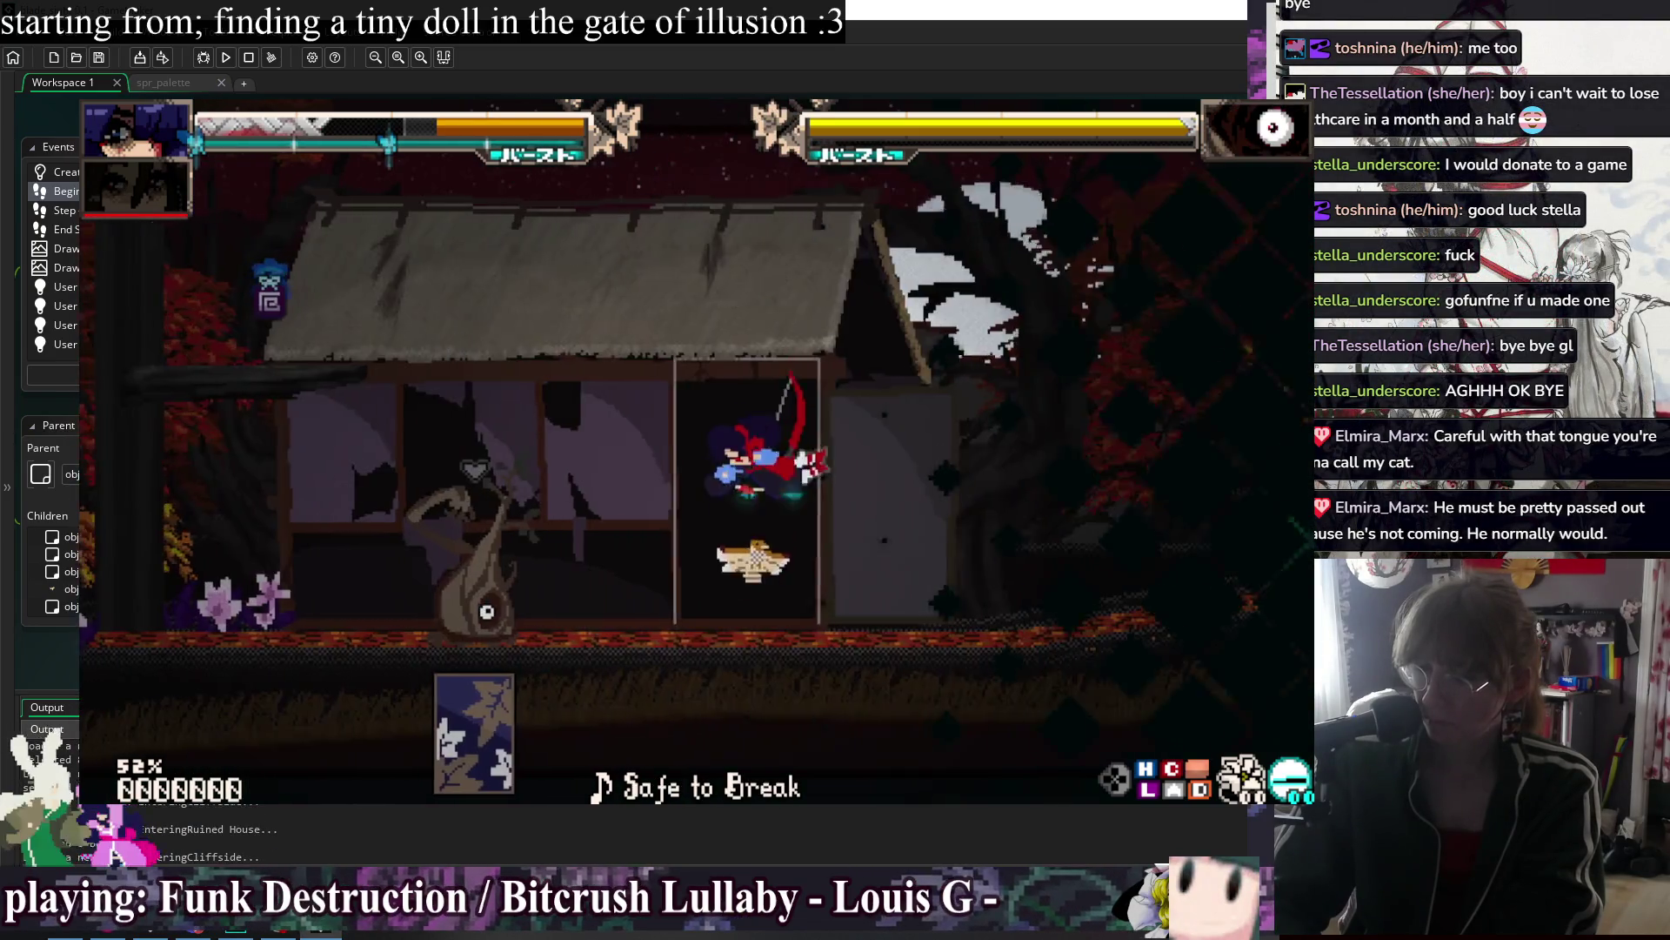
key("Up")
key("Up")
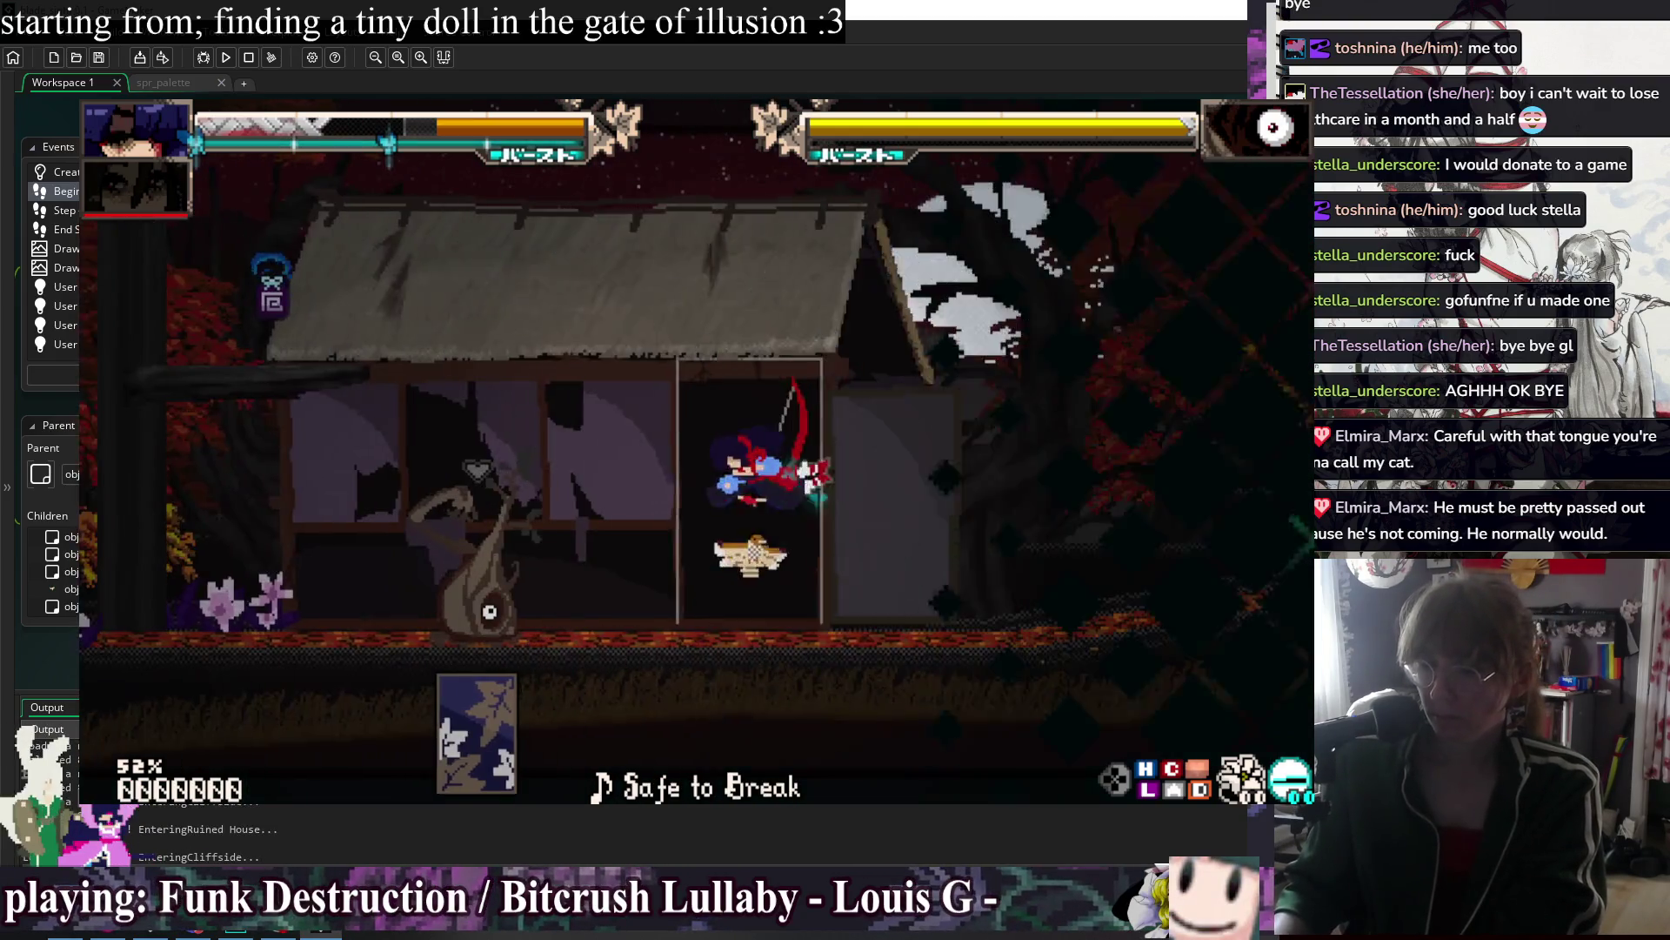
key("Down")
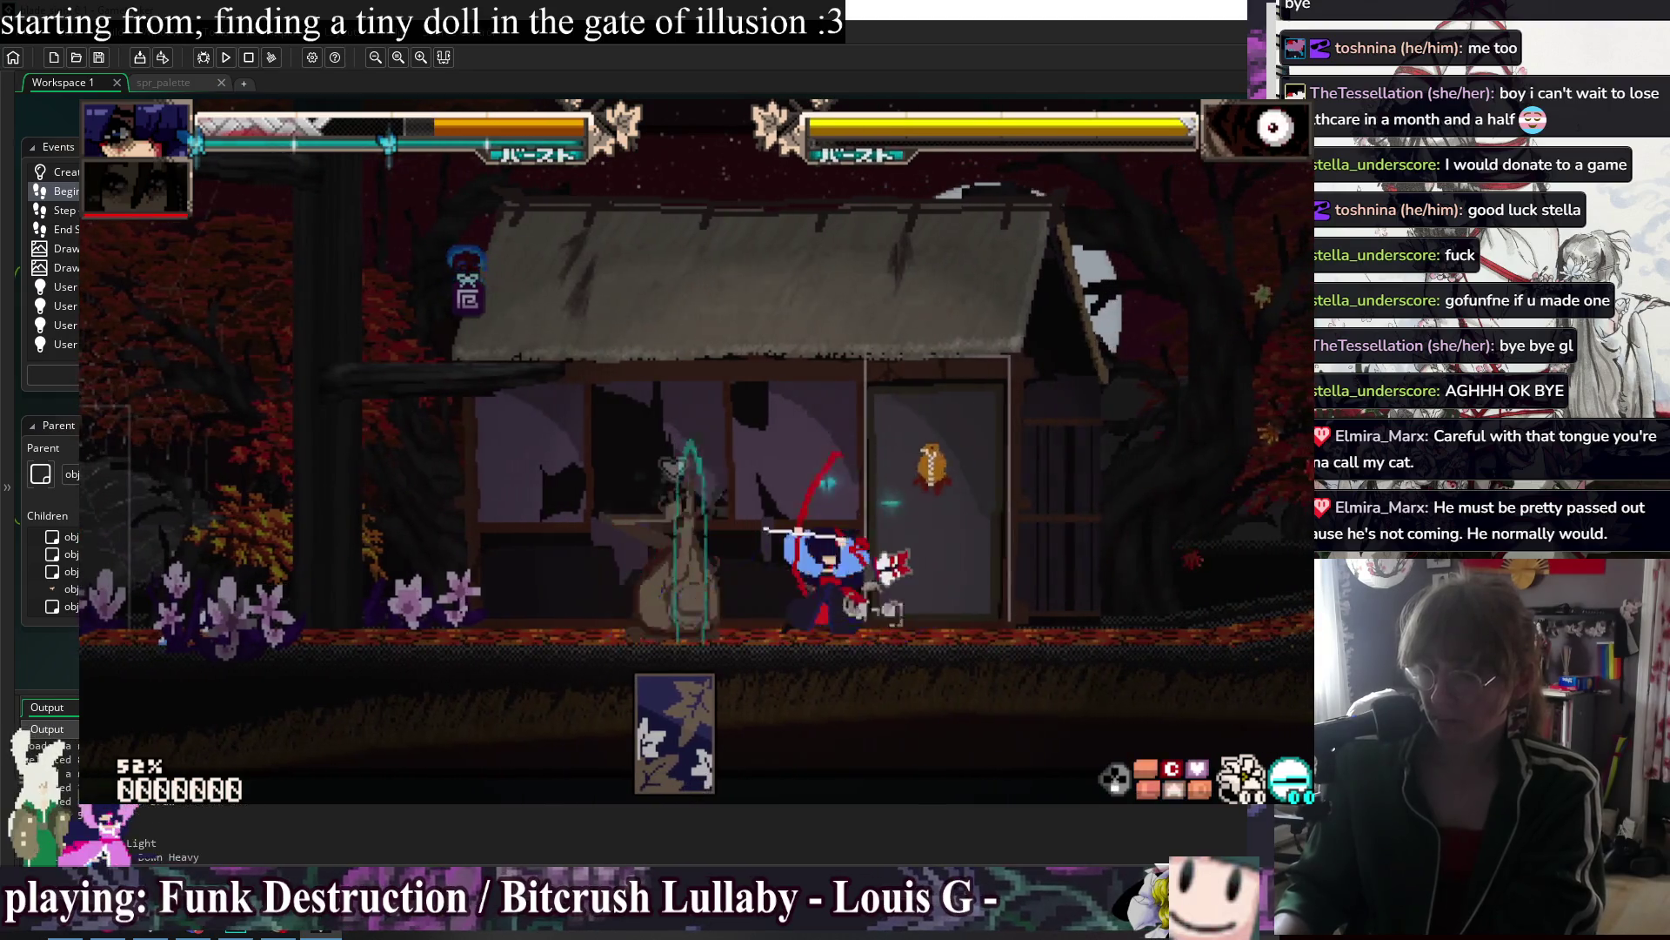
key("z")
key("z")
key("z")
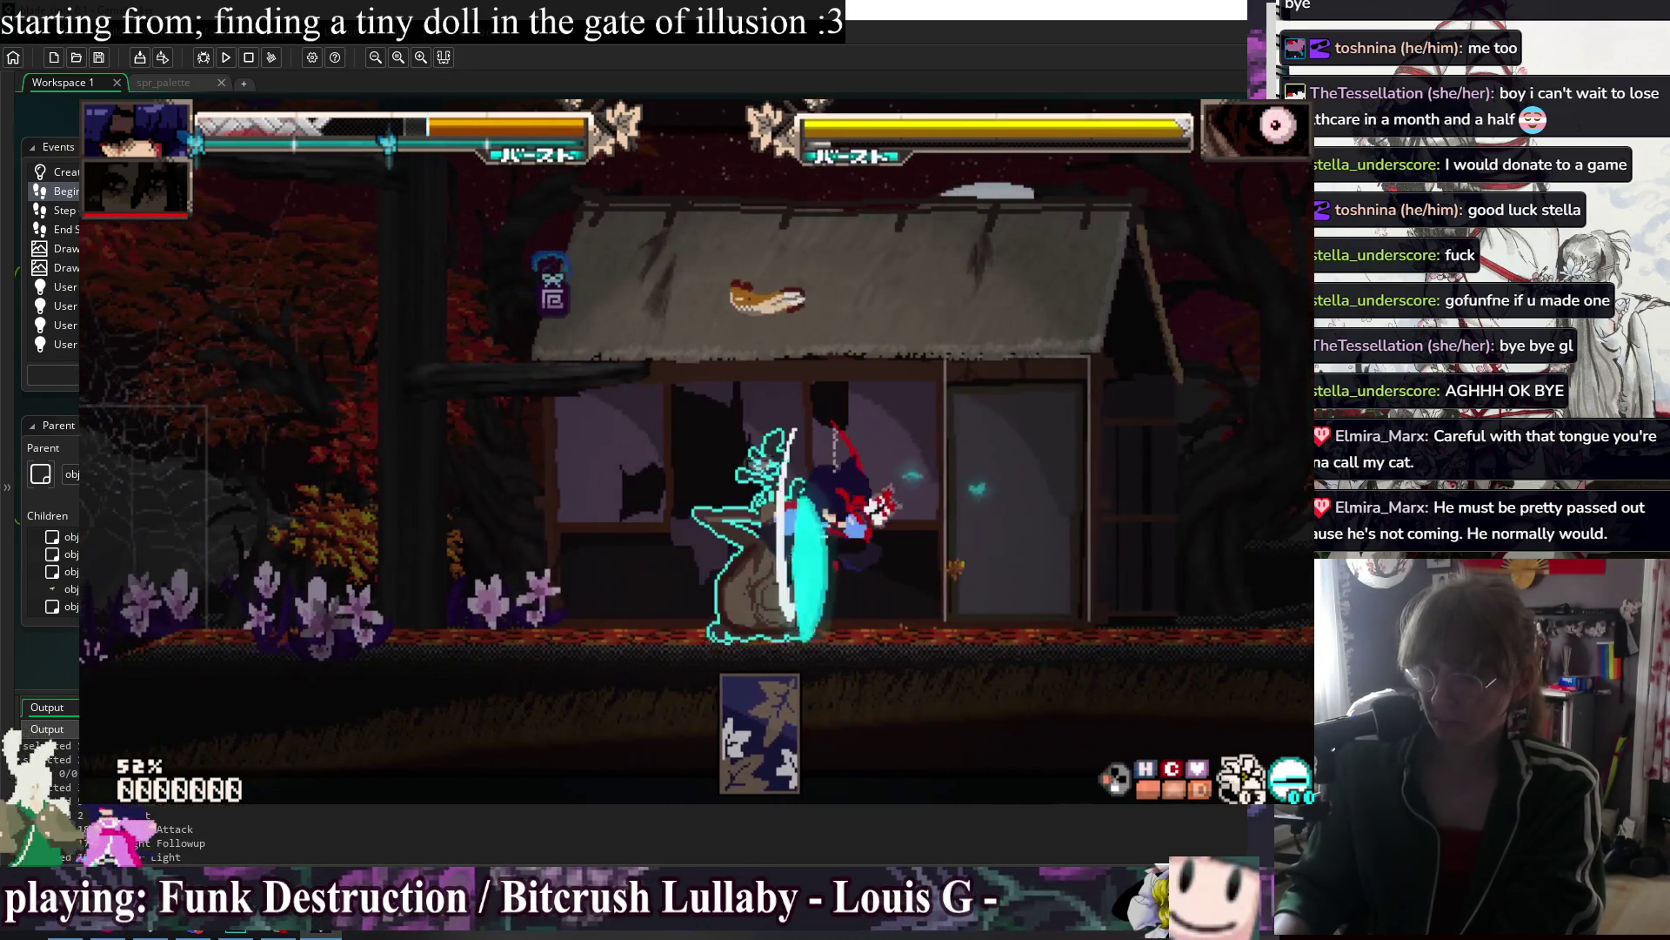
key("z")
key("z")
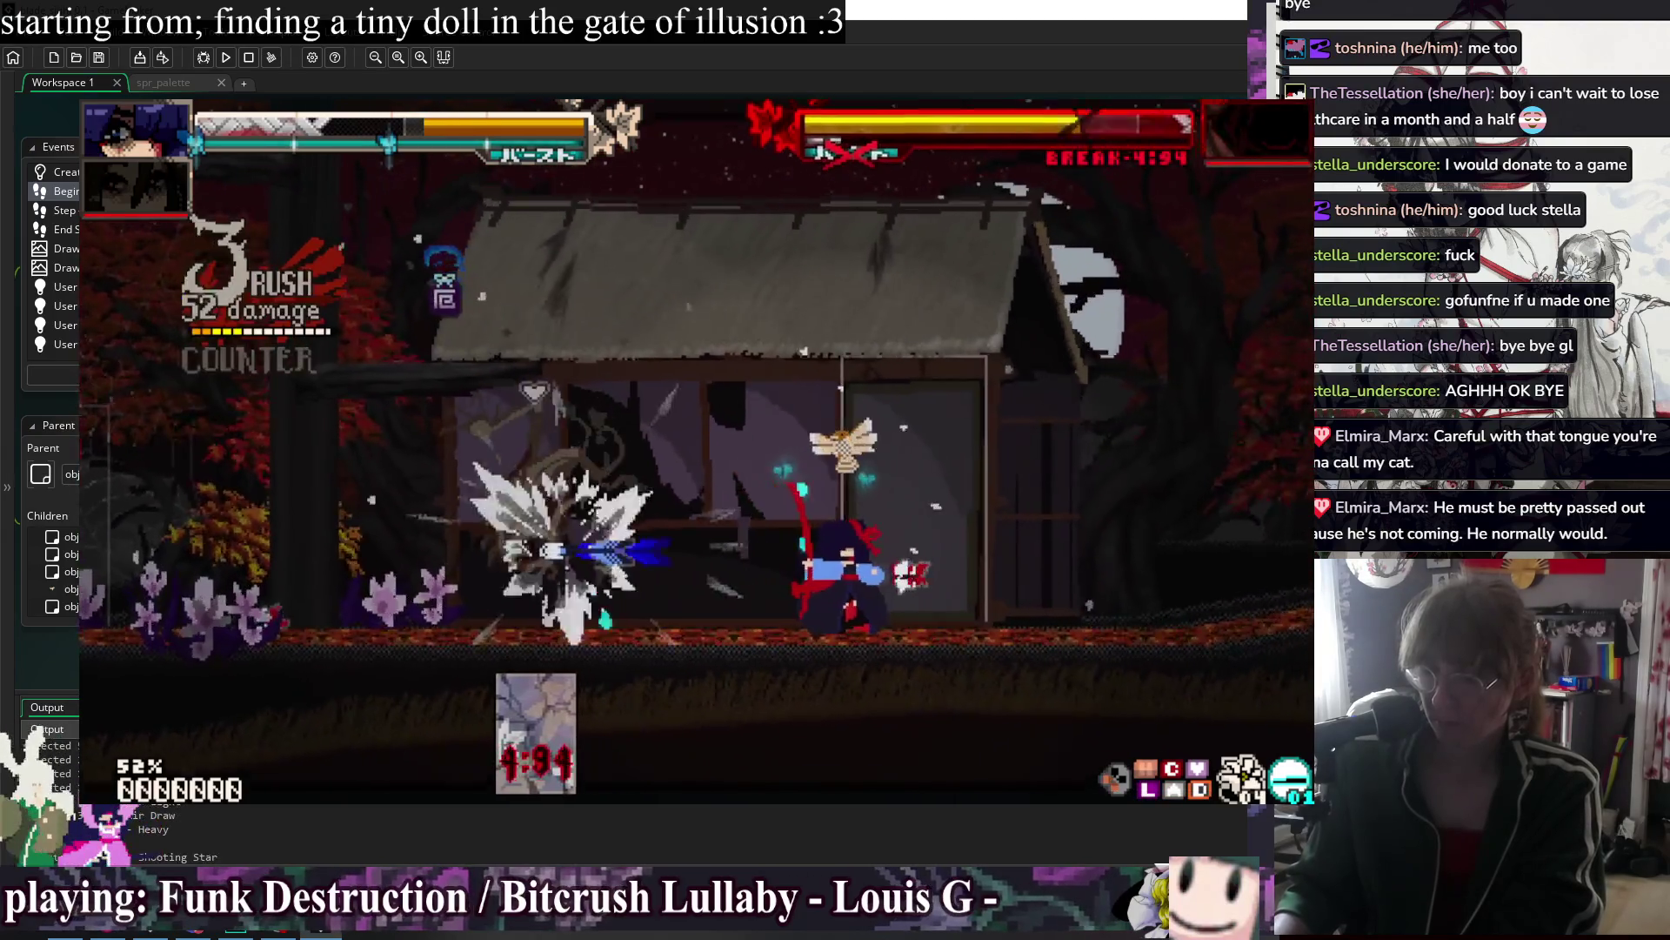
key("Up")
key("z")
key("z")
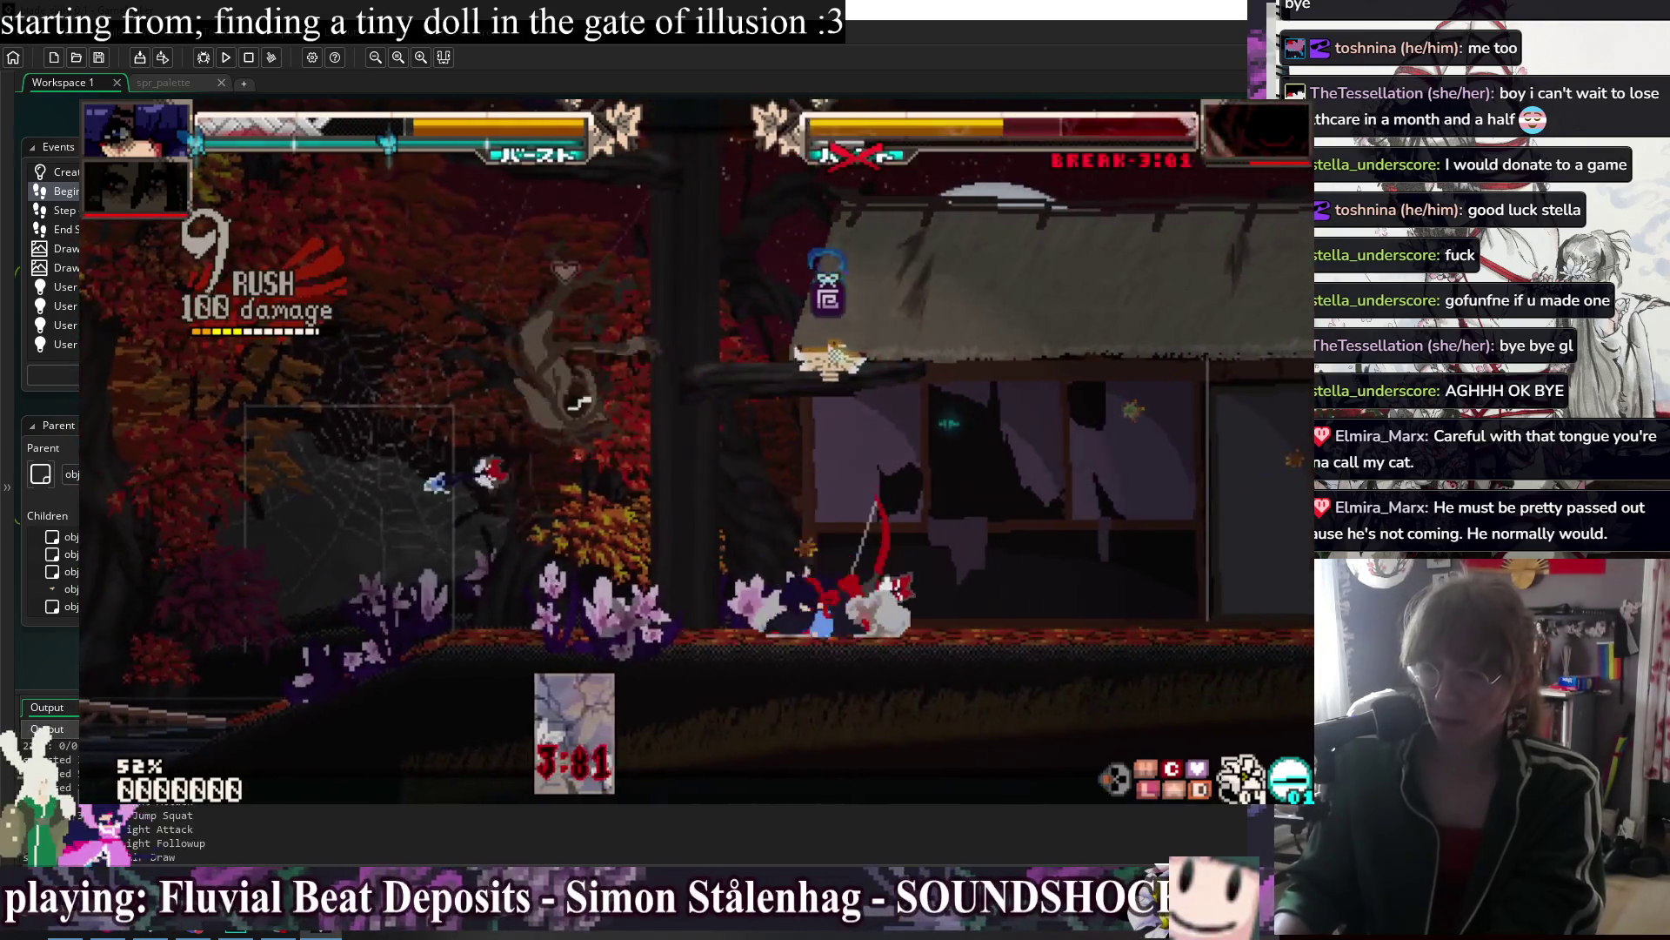
key("alt+F4")
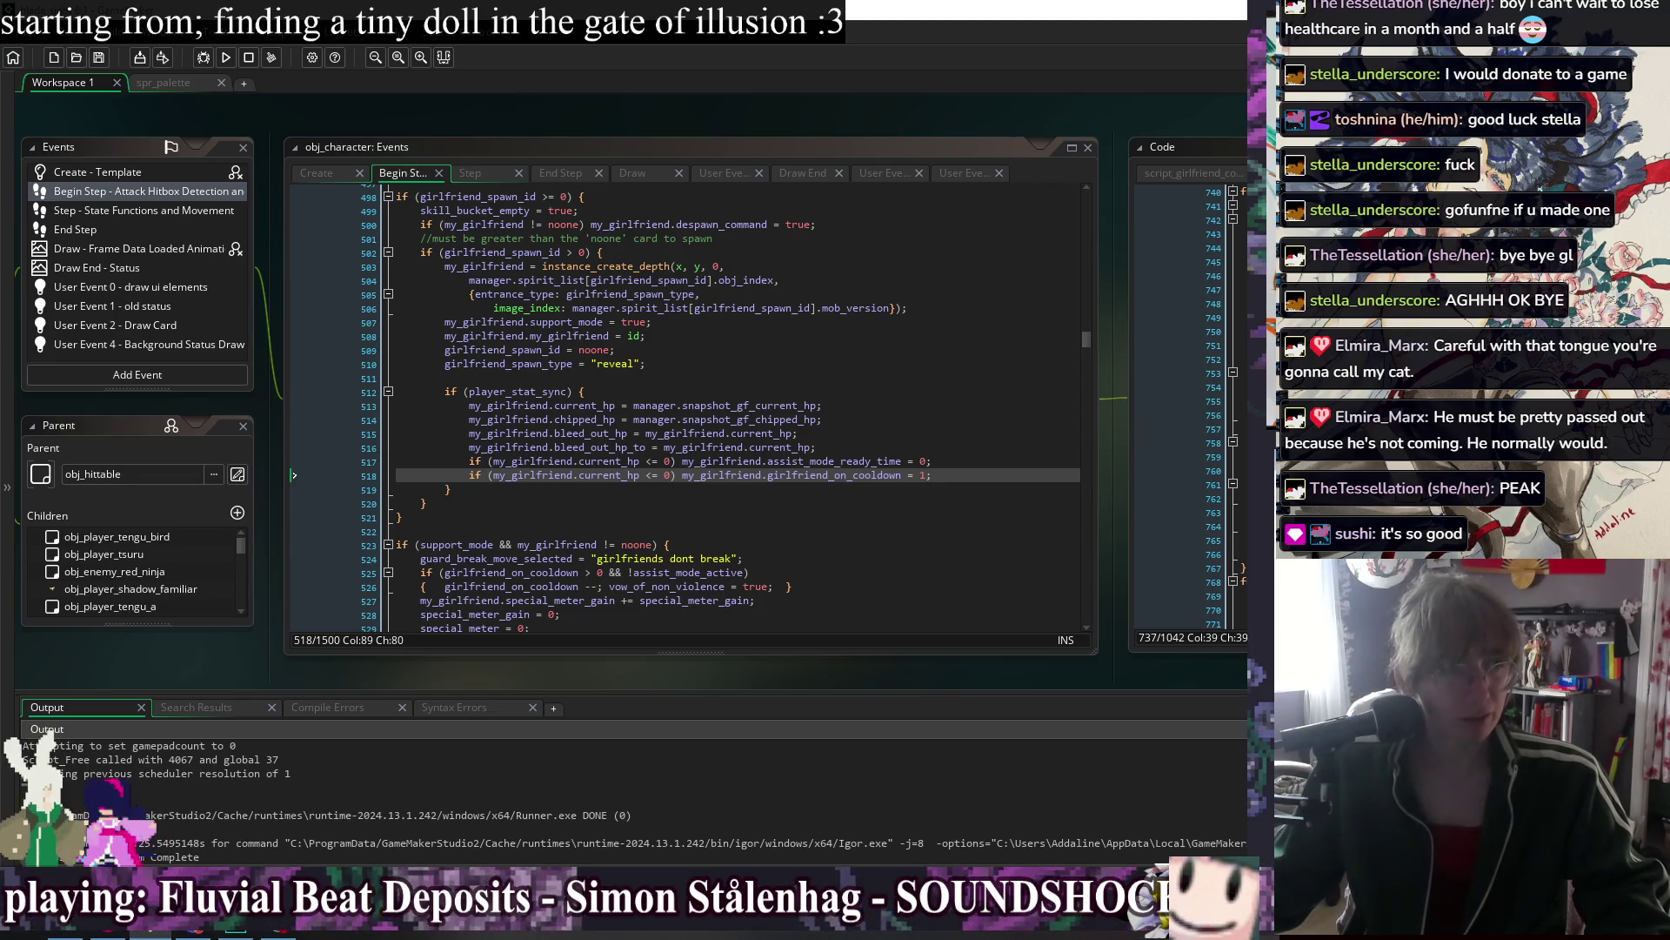
Wrap the assist_mode_ready_time reset on line 517 in a { } block.
left_click(979, 459)
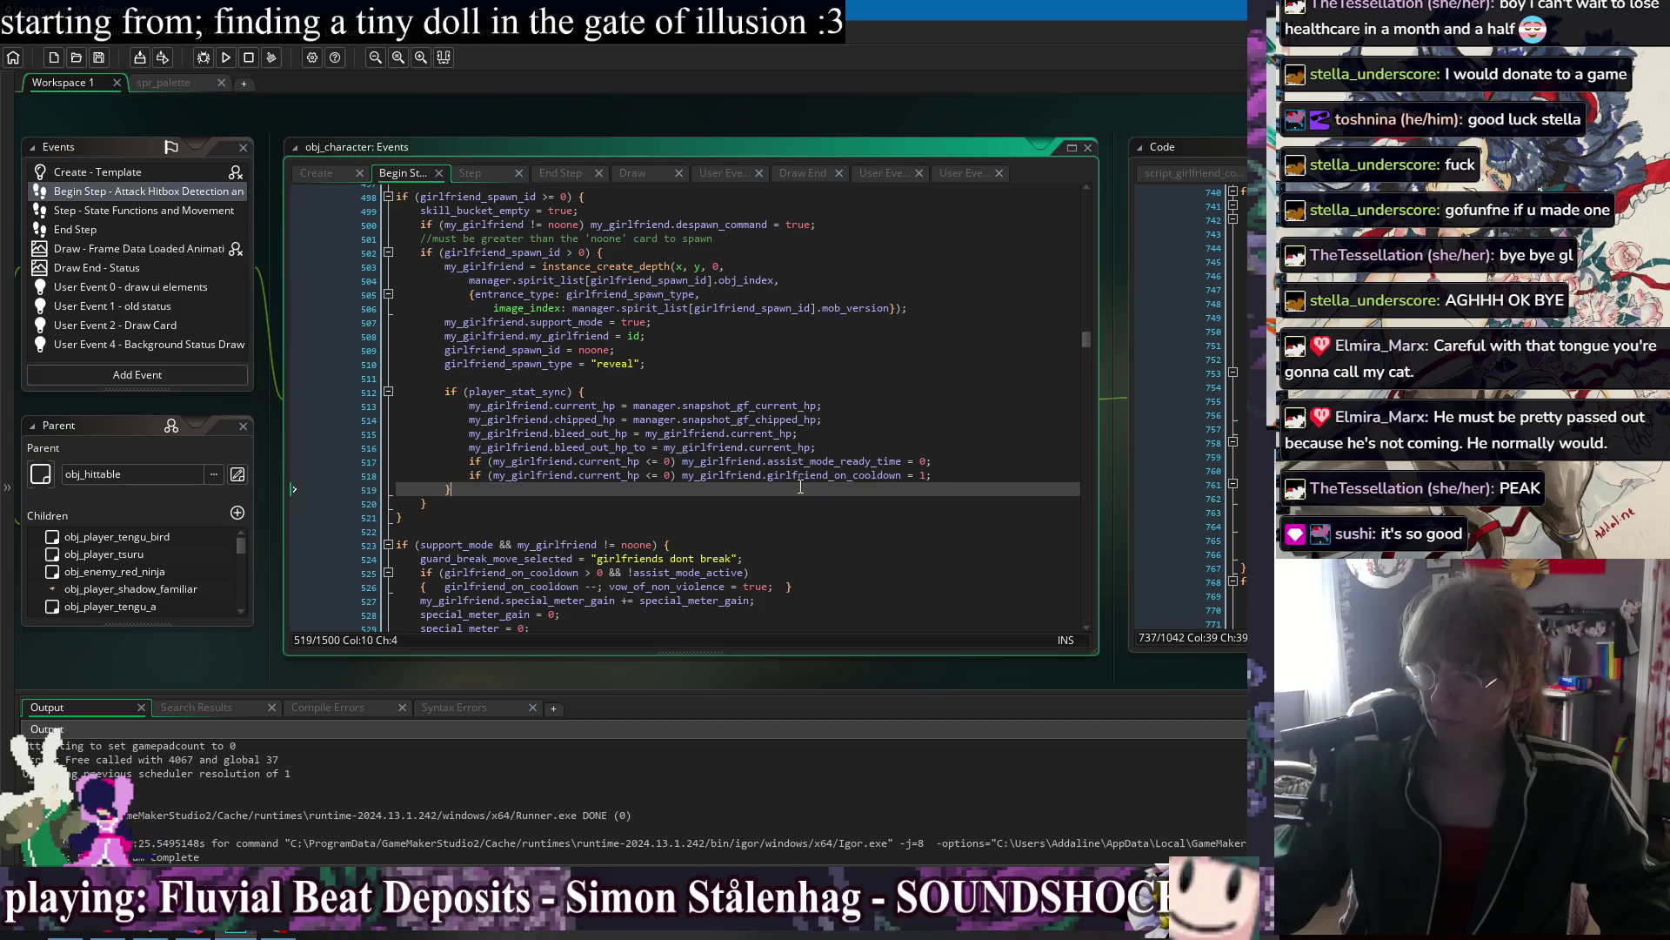
left_click(682, 461)
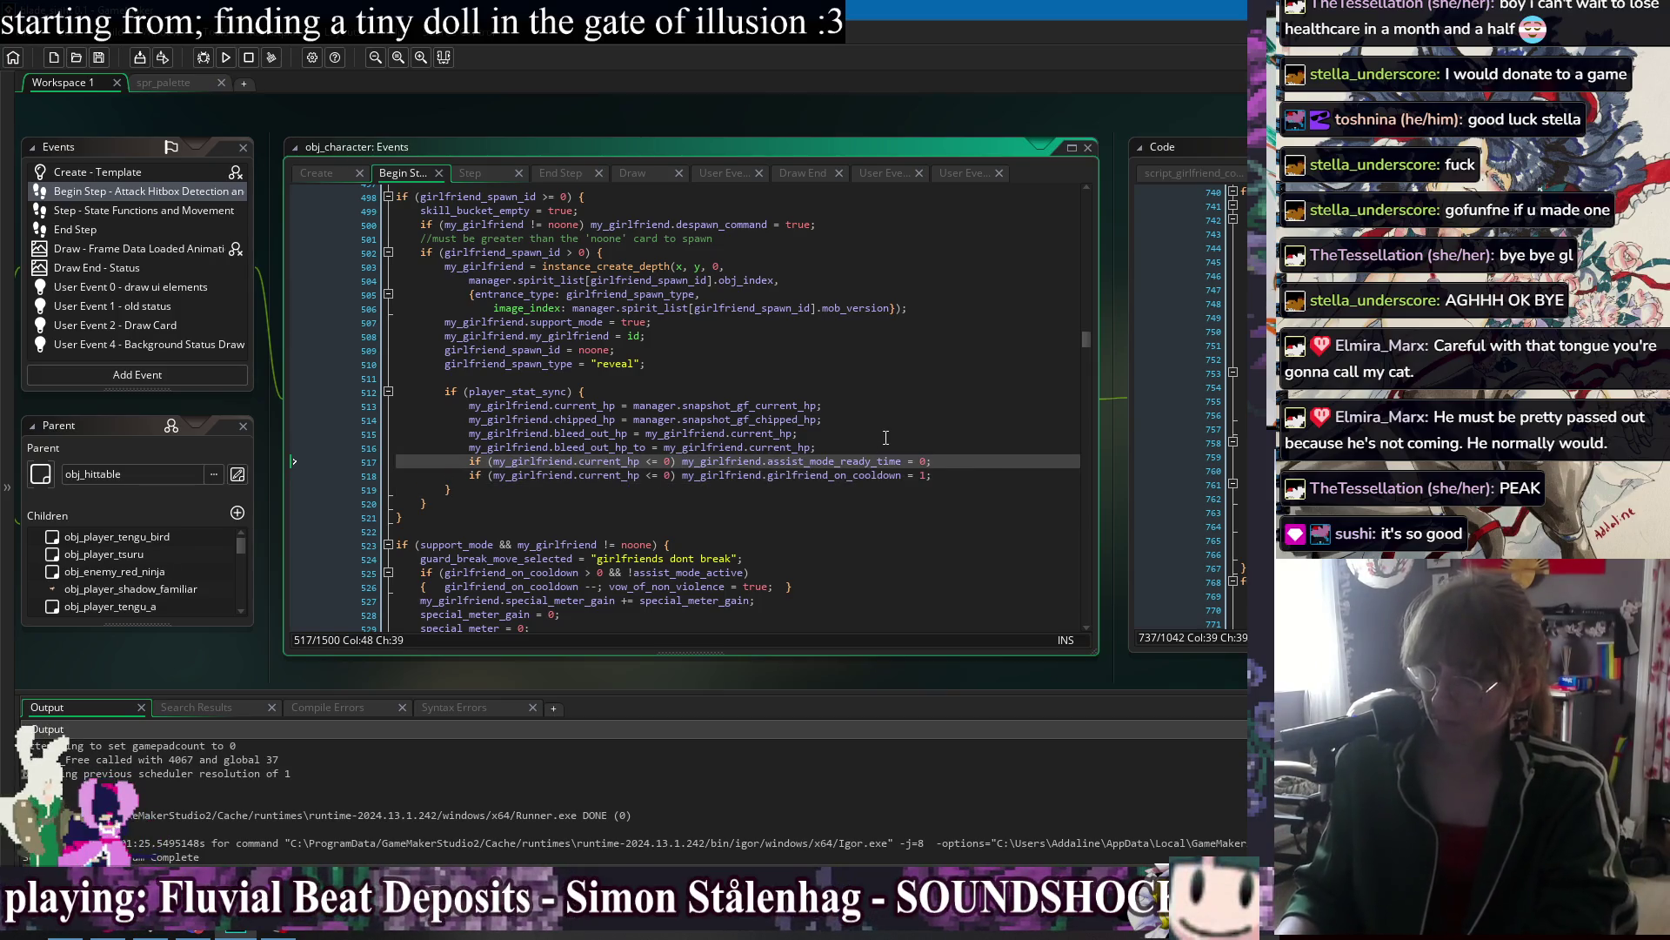
type("{")
key("Return")
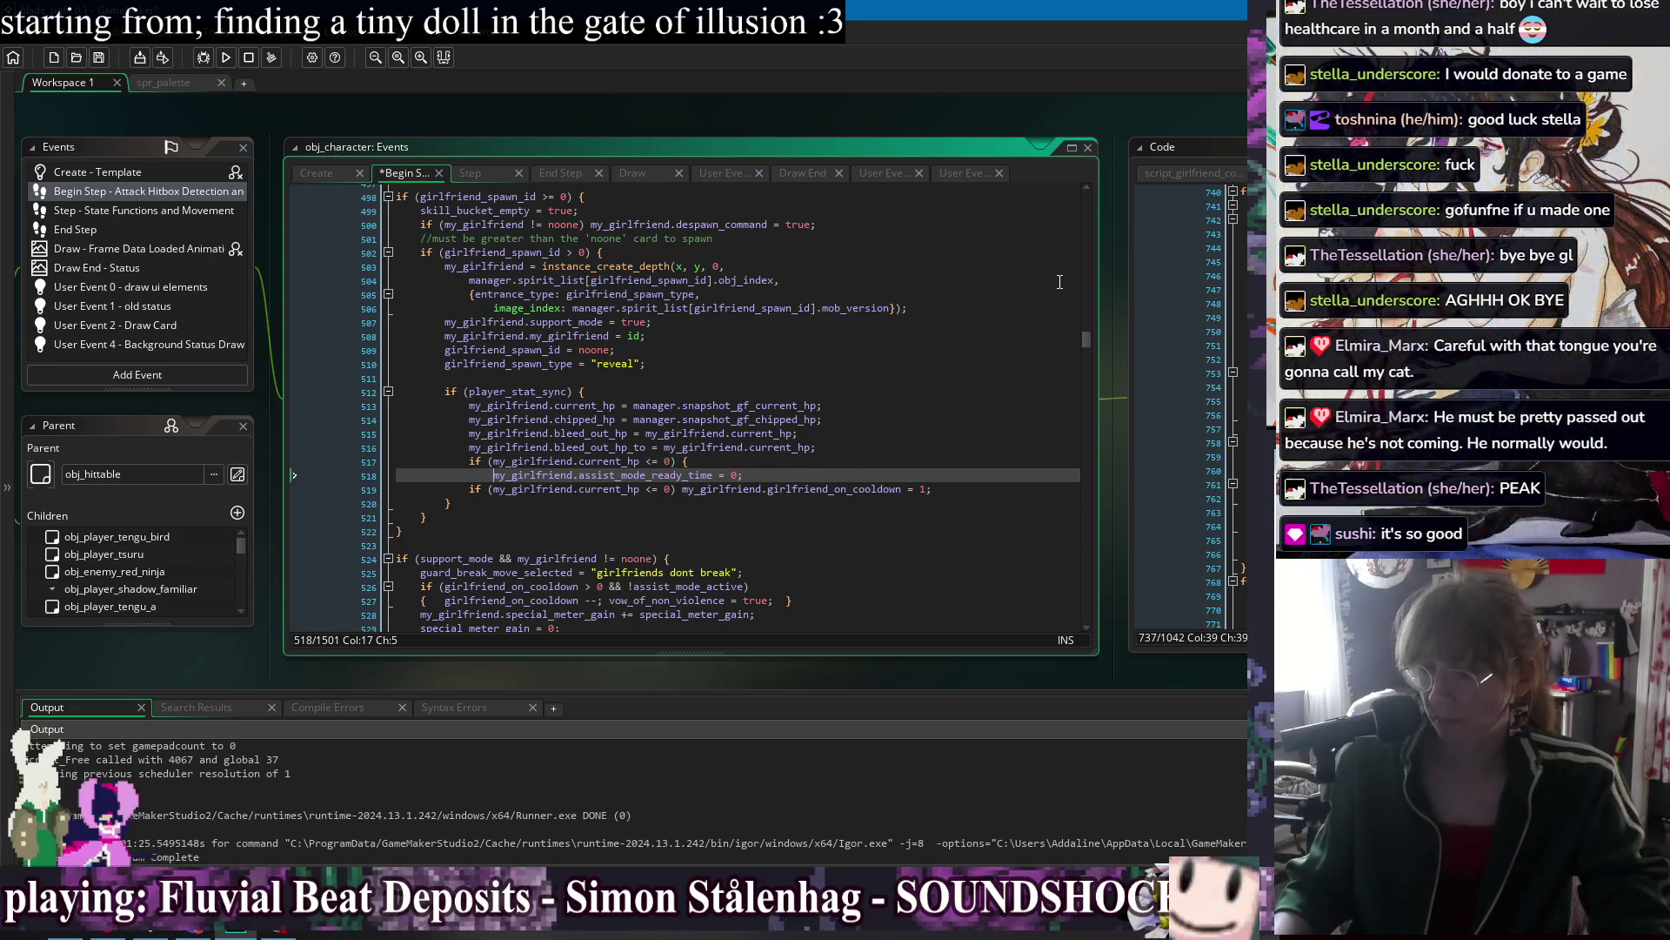
key("Return")
type("}")
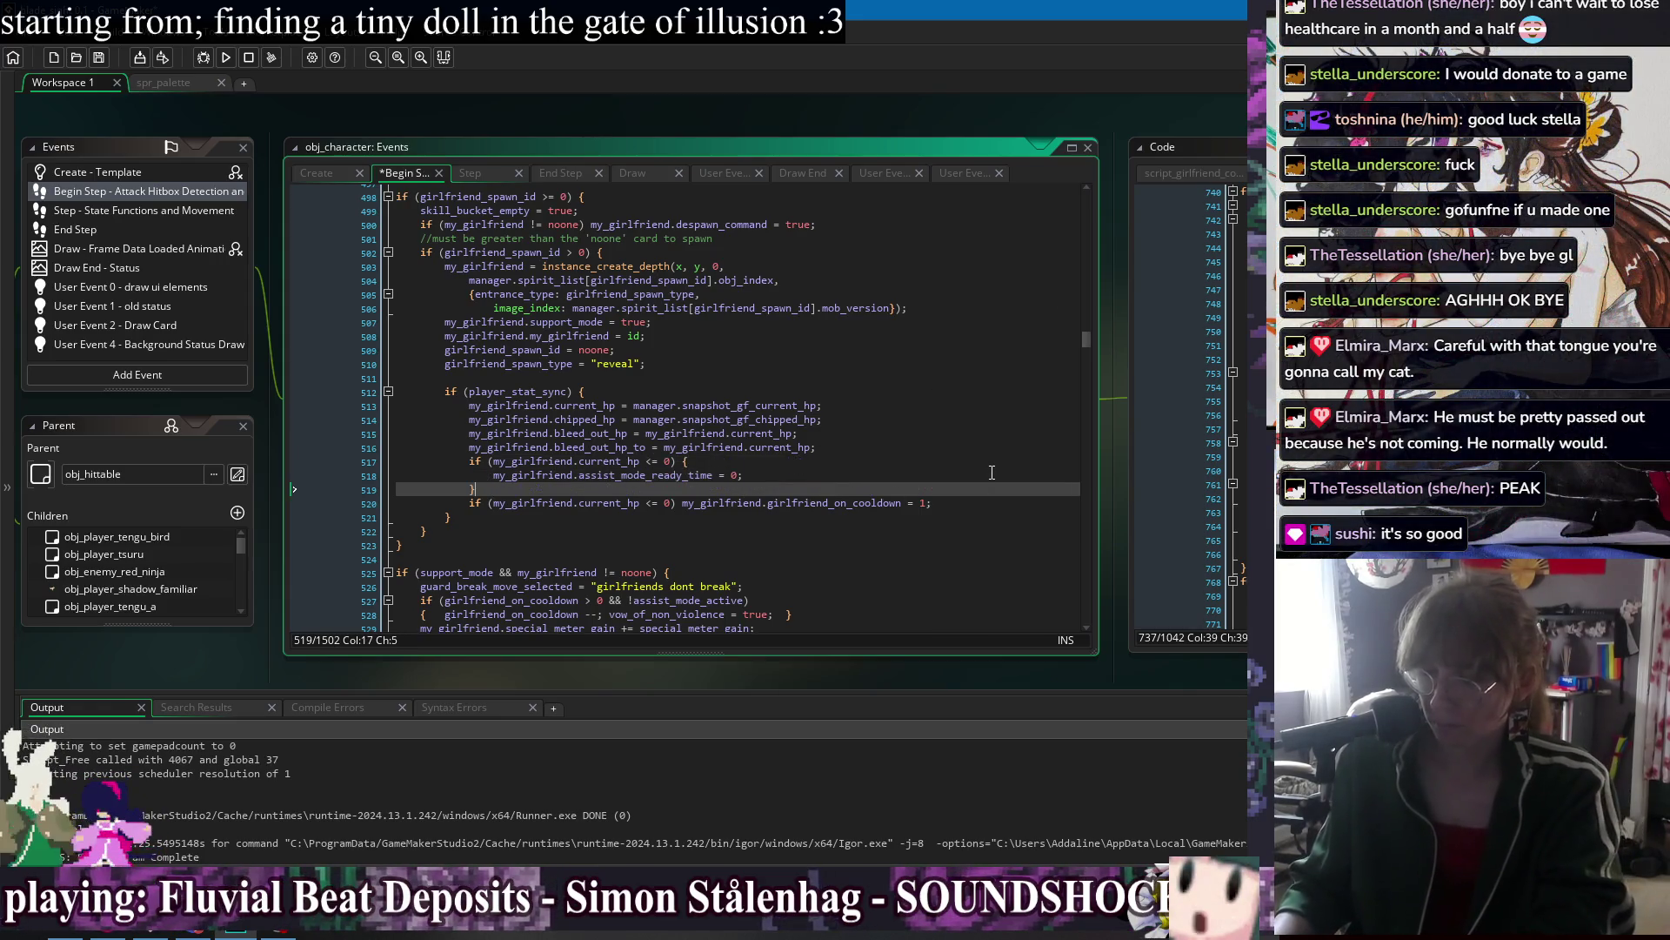
Move the girlfriend_on_cooldown = 1 assignment into the block and delete the leftover if line.
left_click(691, 504)
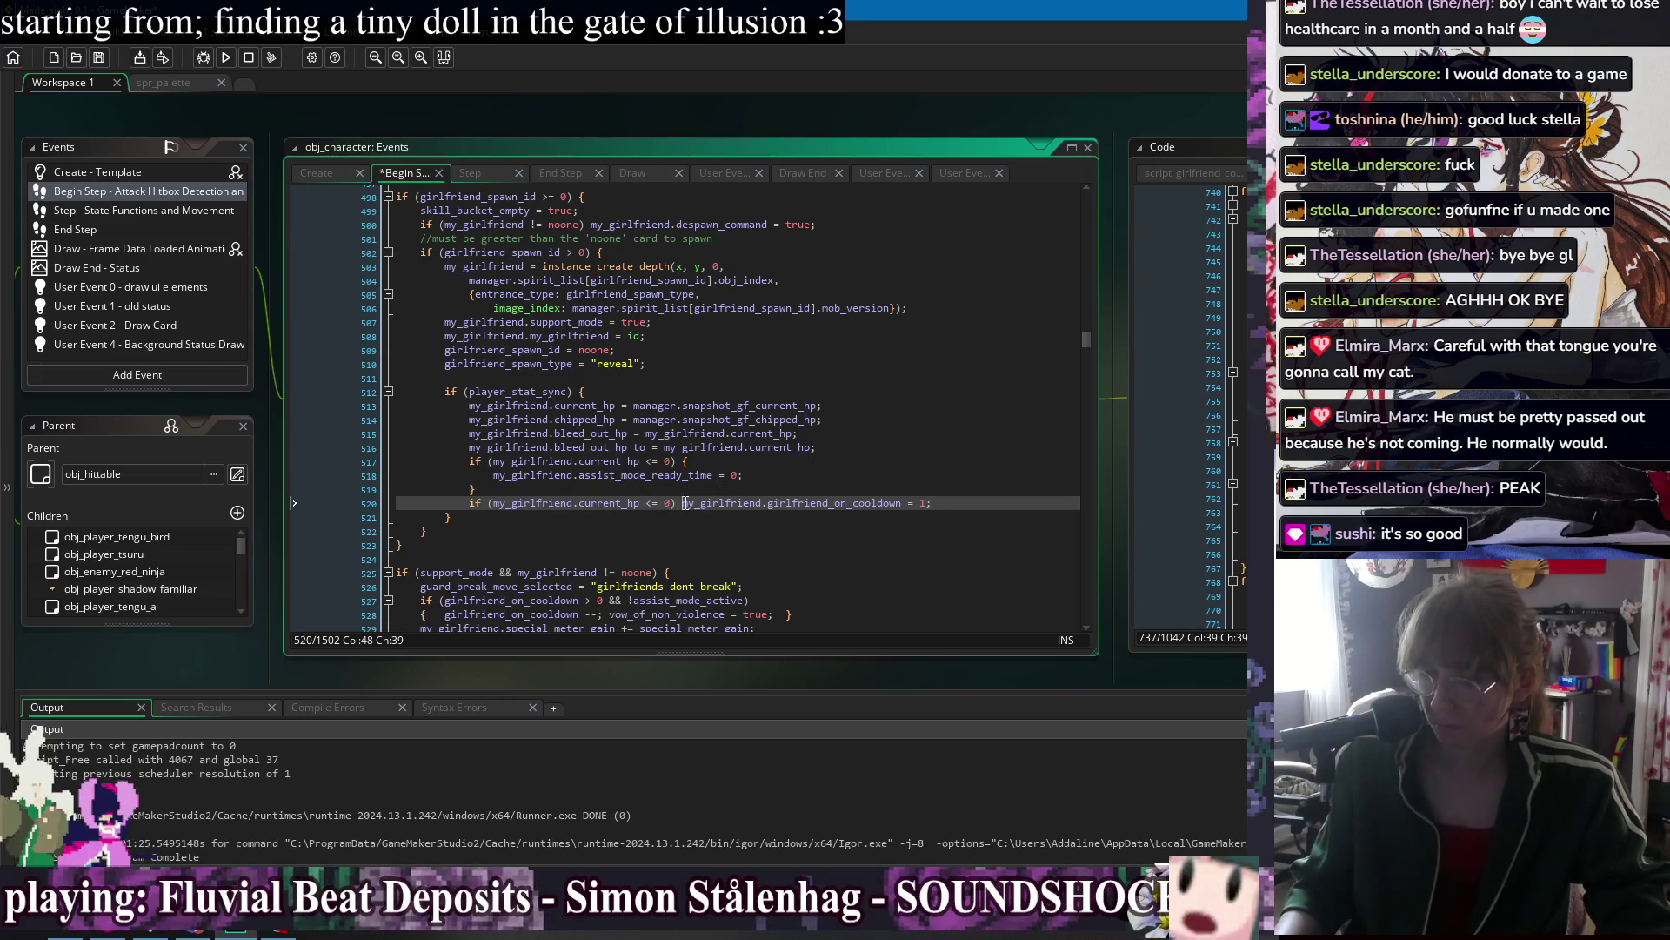
key("shift+End")
key("ctrl+x")
left_click(772, 476)
key("Return")
key("ctrl+v")
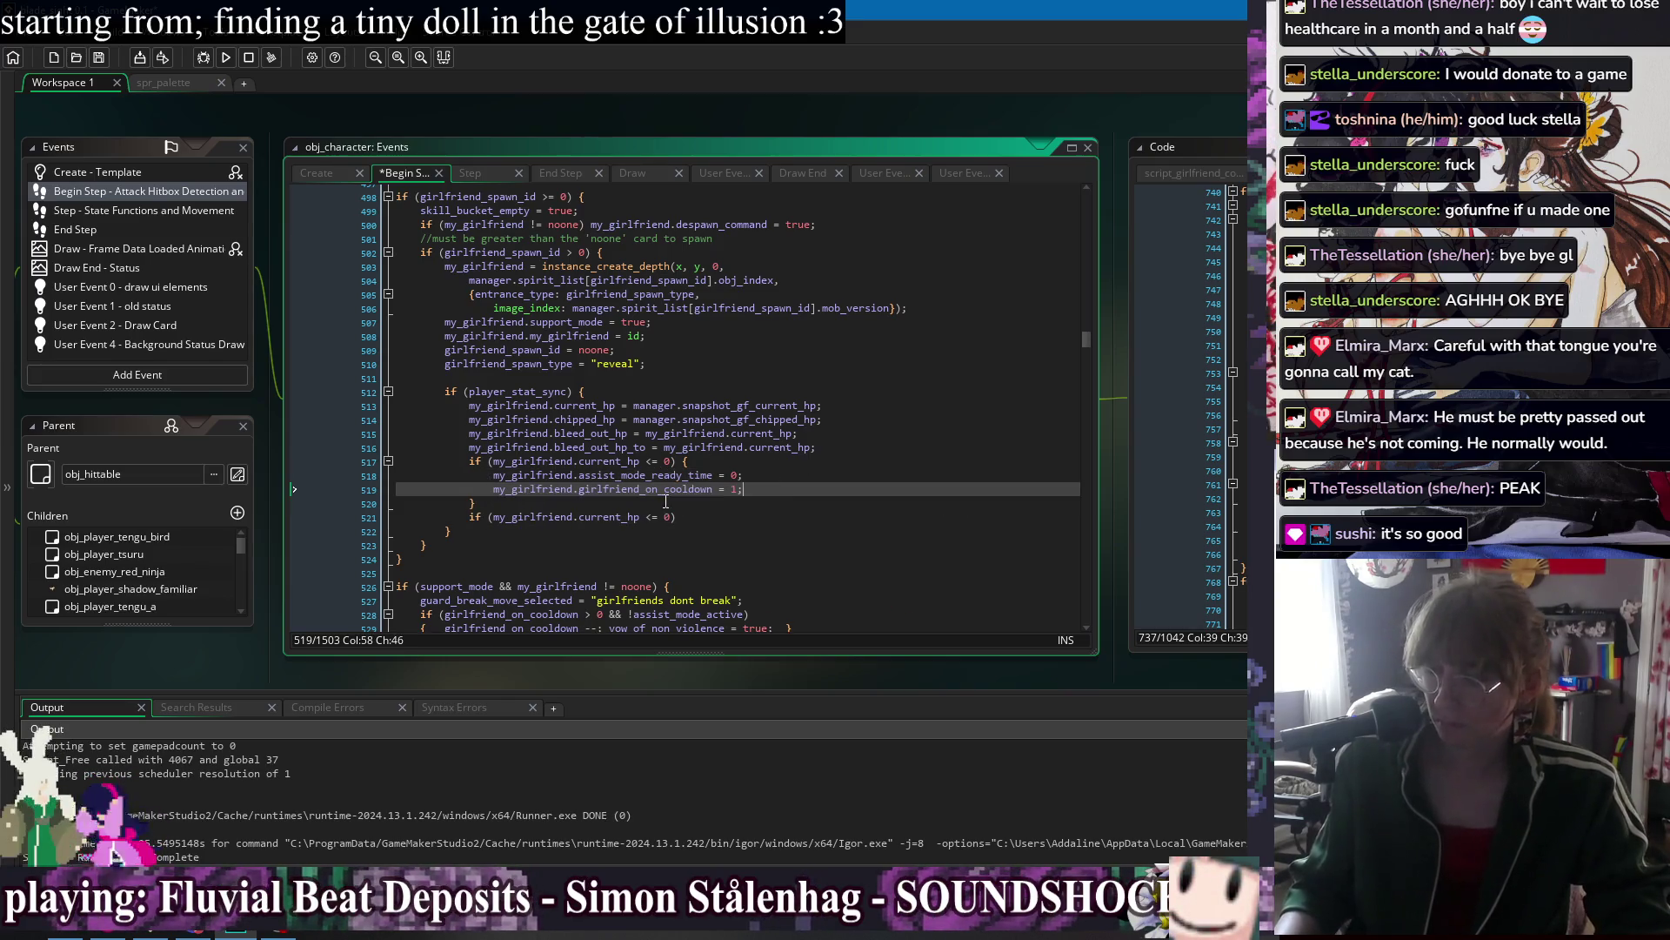
triple_click(692, 516)
key("BackSpace")
left_click(691, 461)
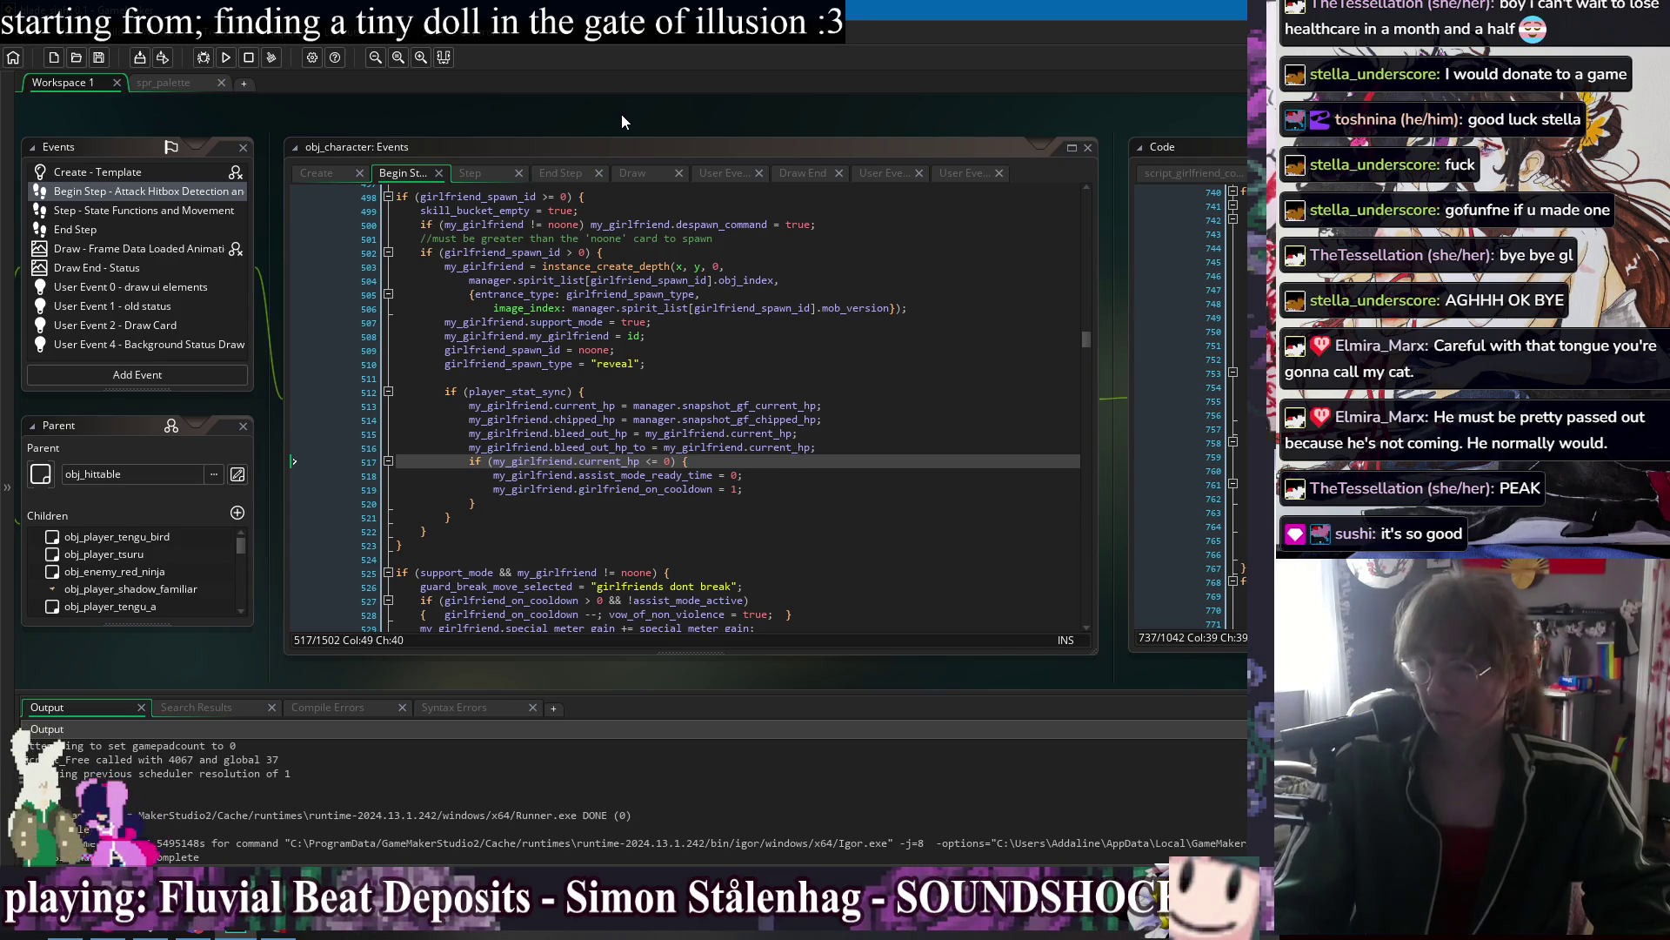
Bring the obj_character and obj_player_feral event windows into view, then run the game.
right_click(622, 115)
mouse_move(663, 140)
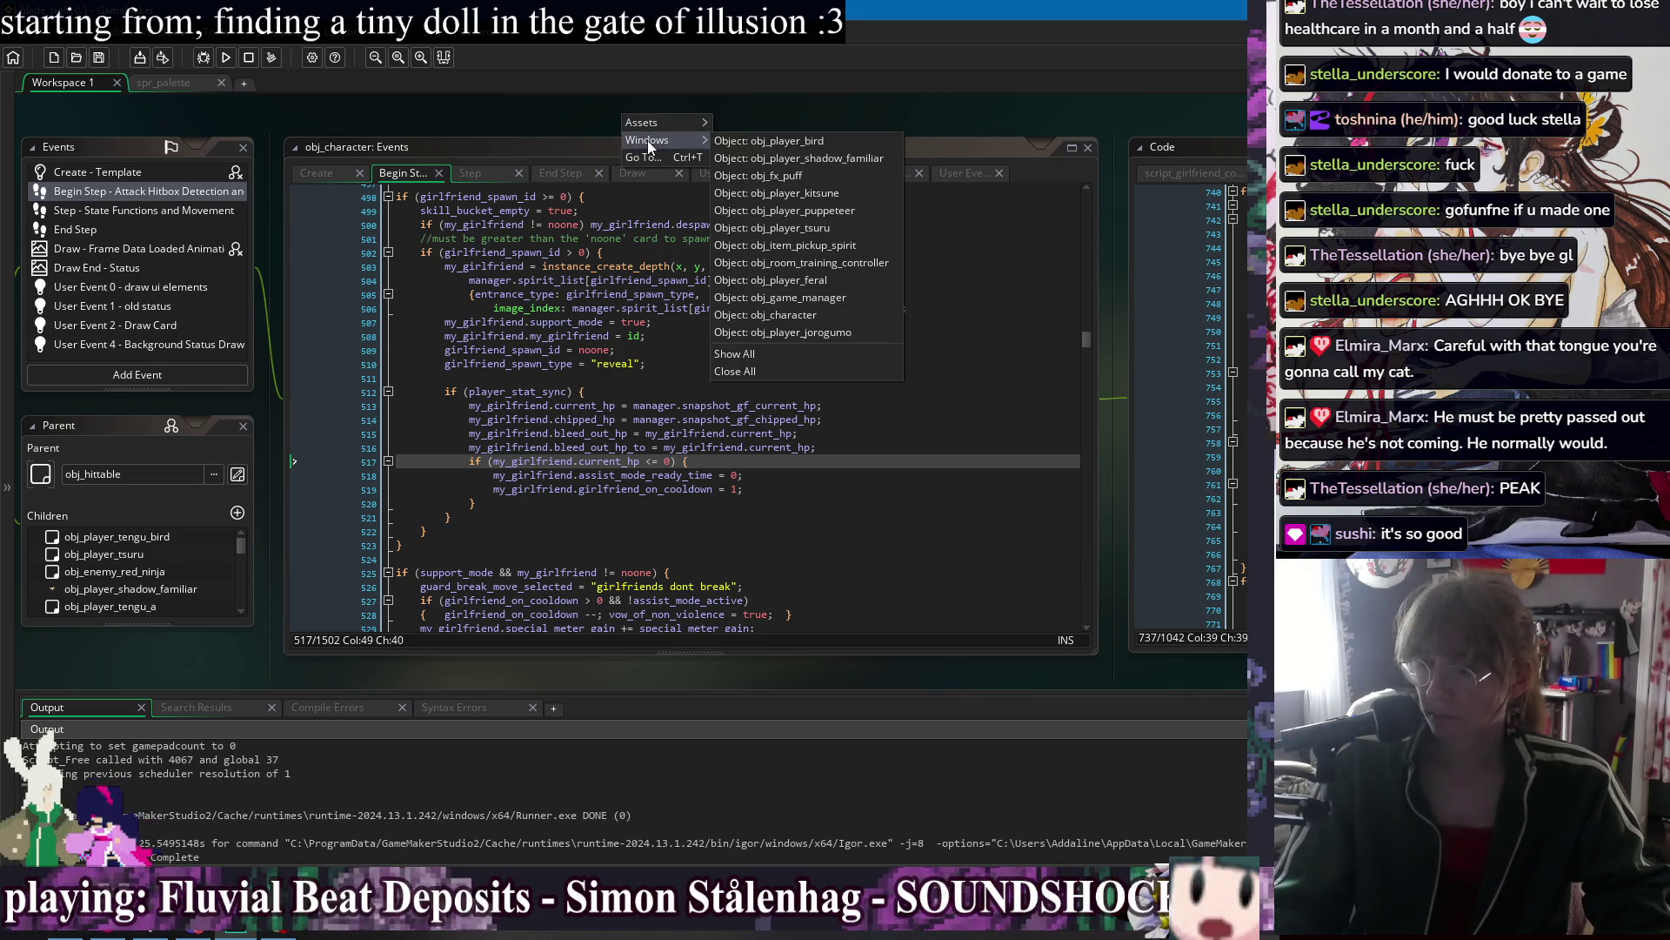
left_click(851, 319)
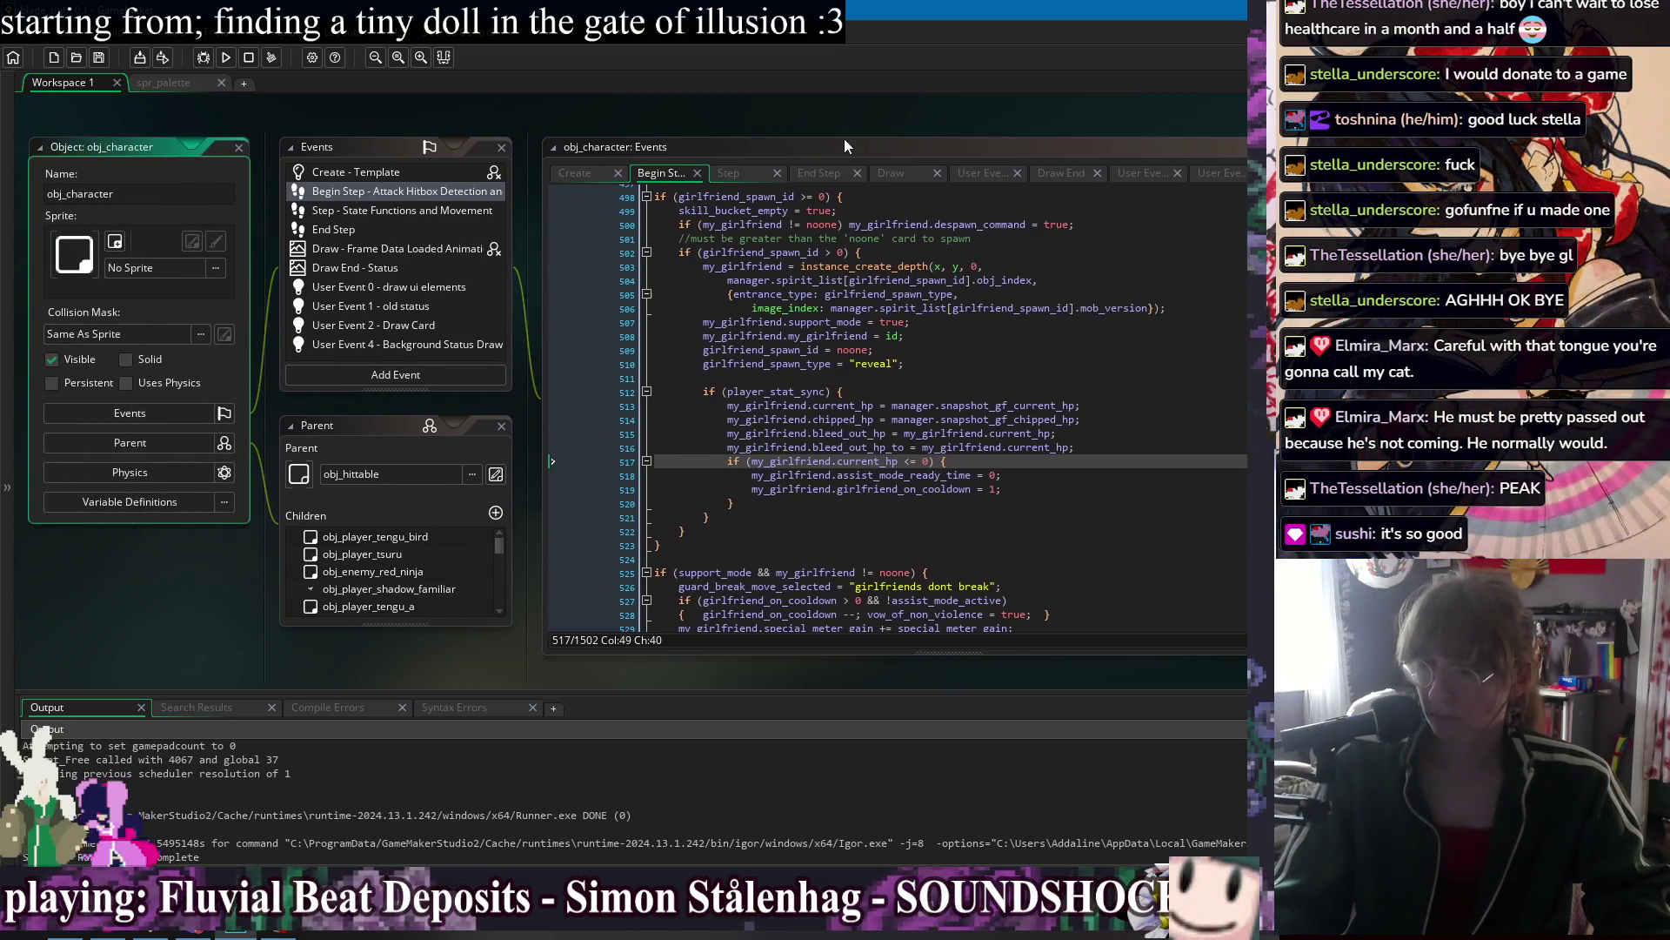
mouse_move(627, 141)
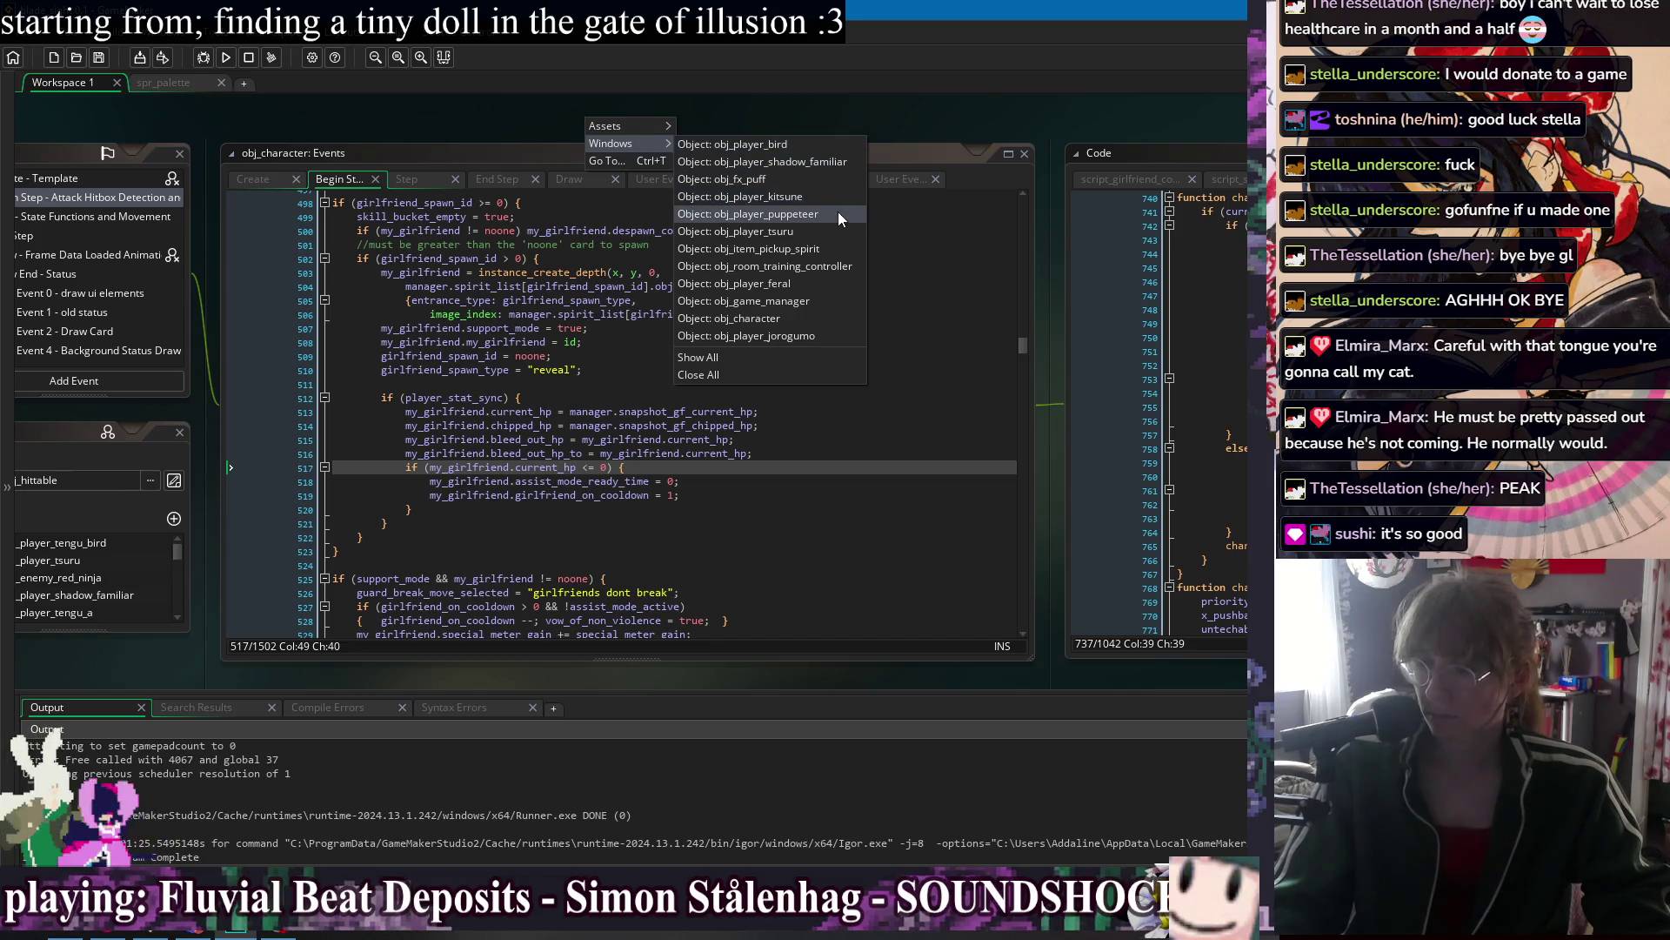
left_click(841, 284)
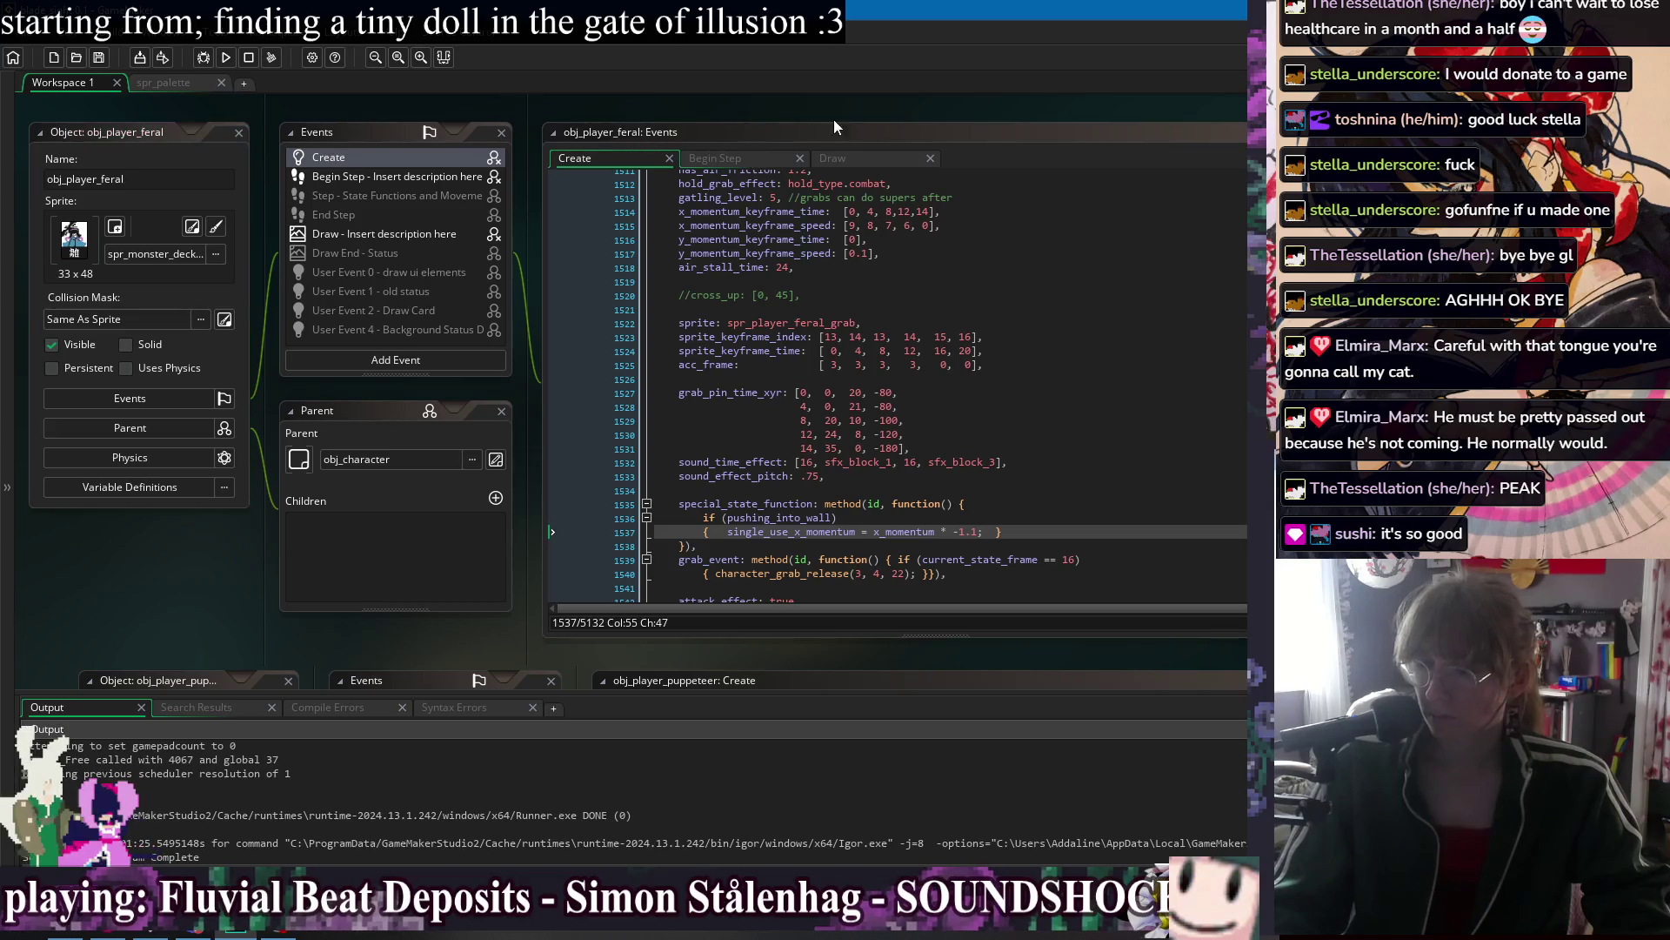
left_click(226, 58)
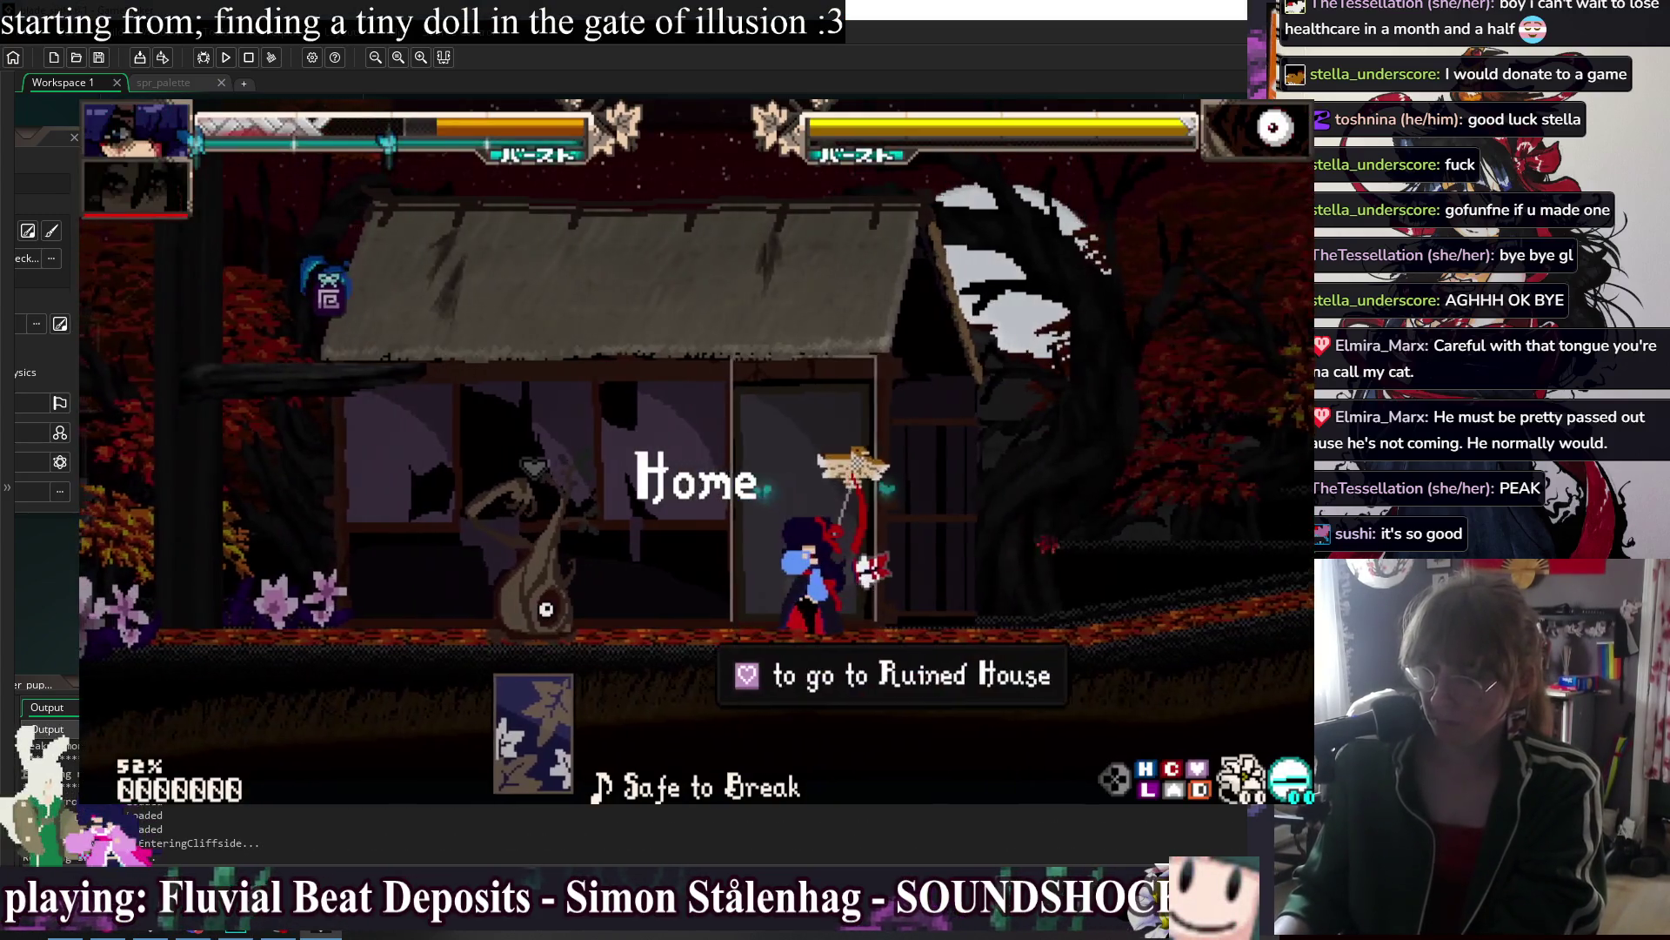
Resume play and move the character around the house area.
key("F1")
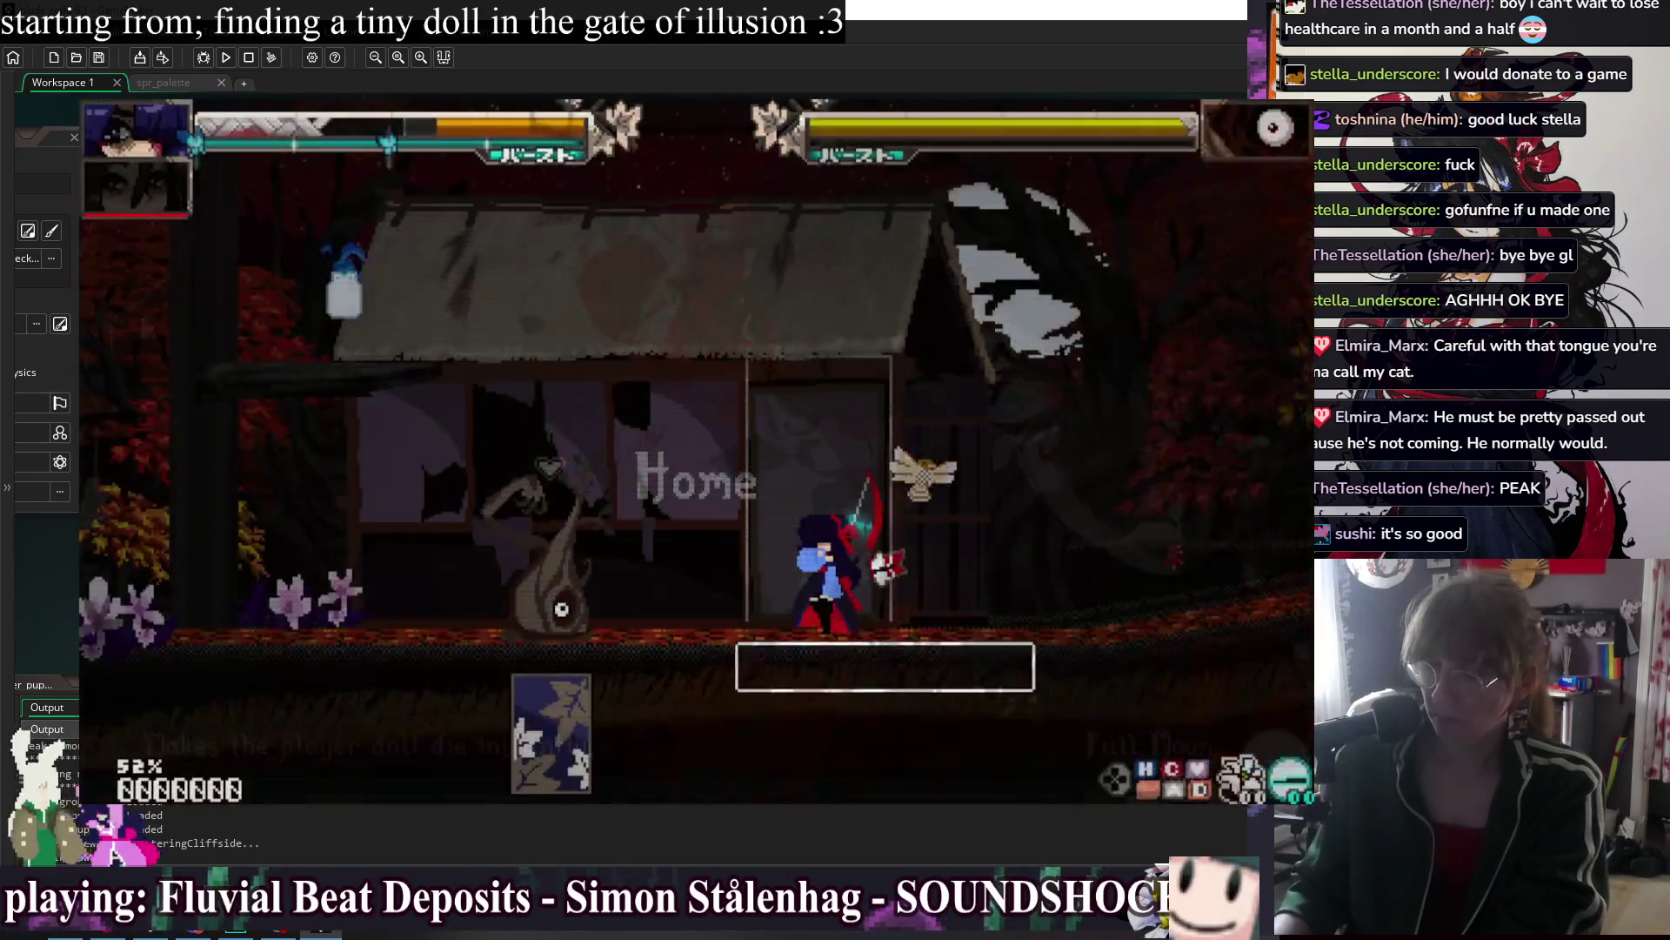
key("Left")
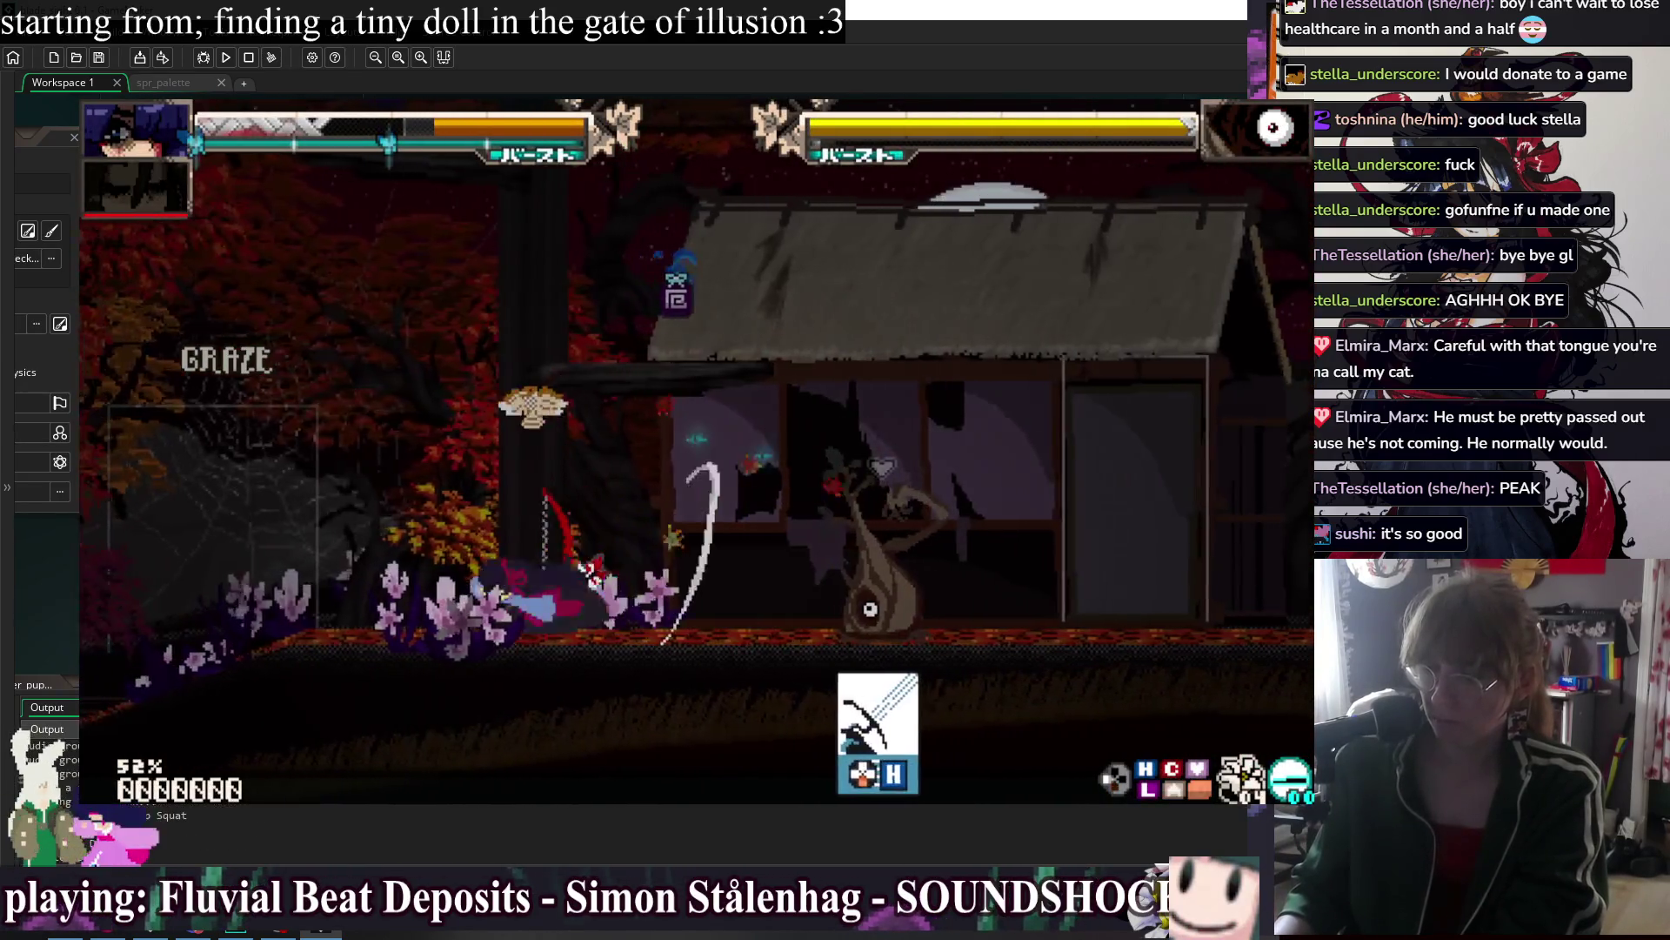
key("Right")
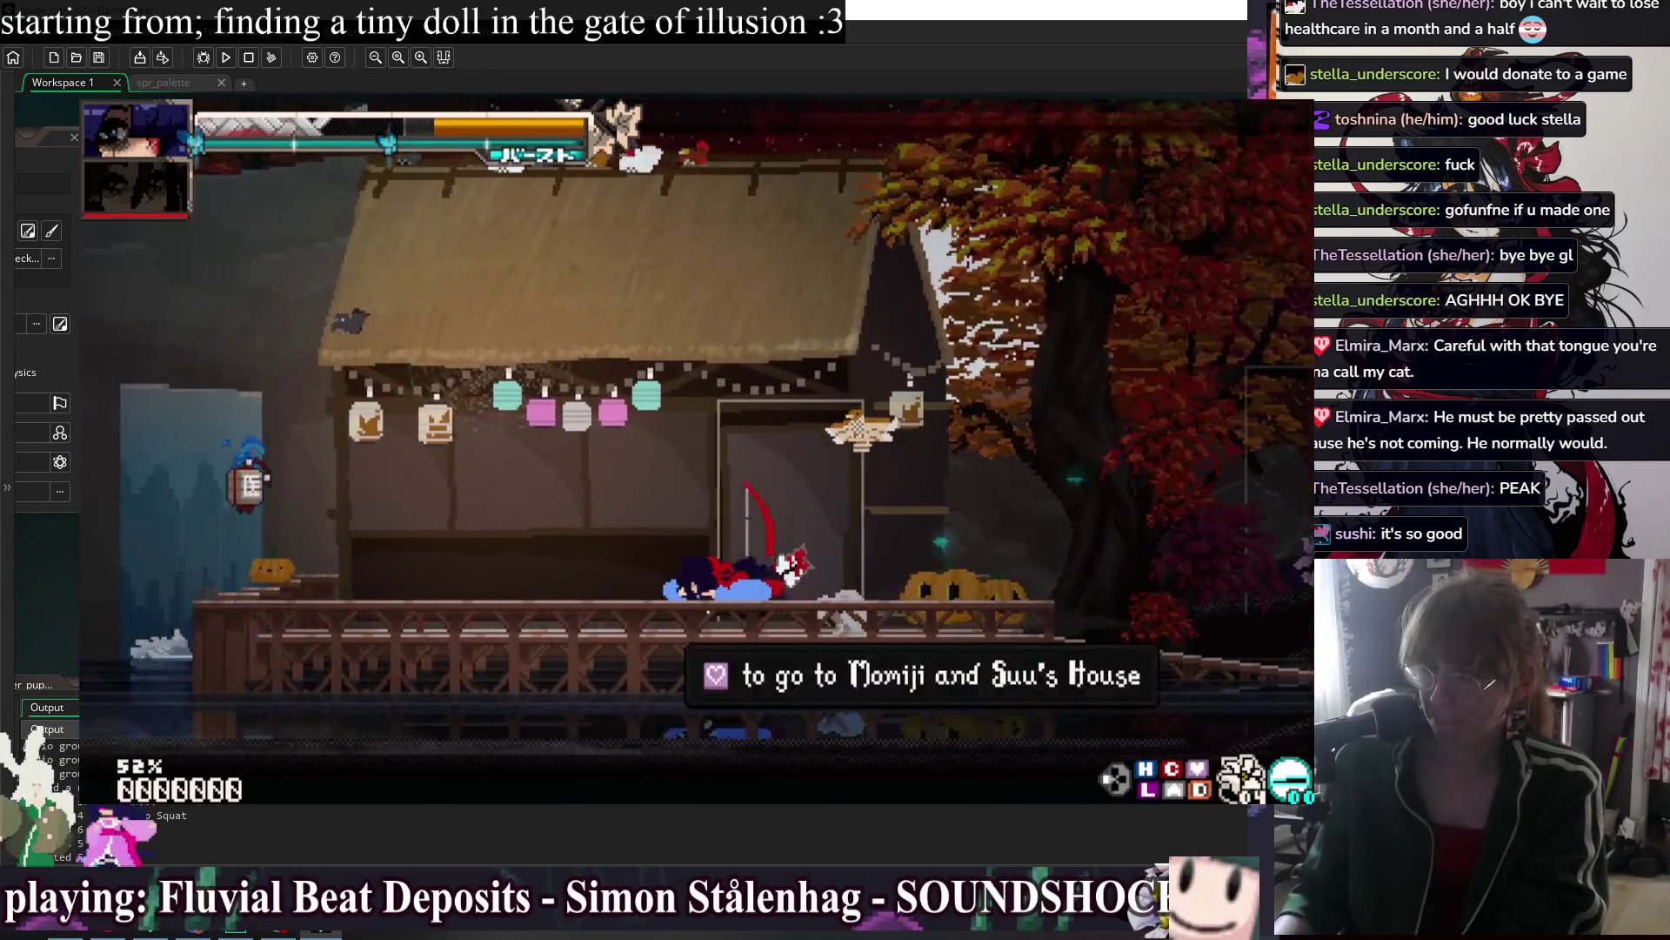
key("Left")
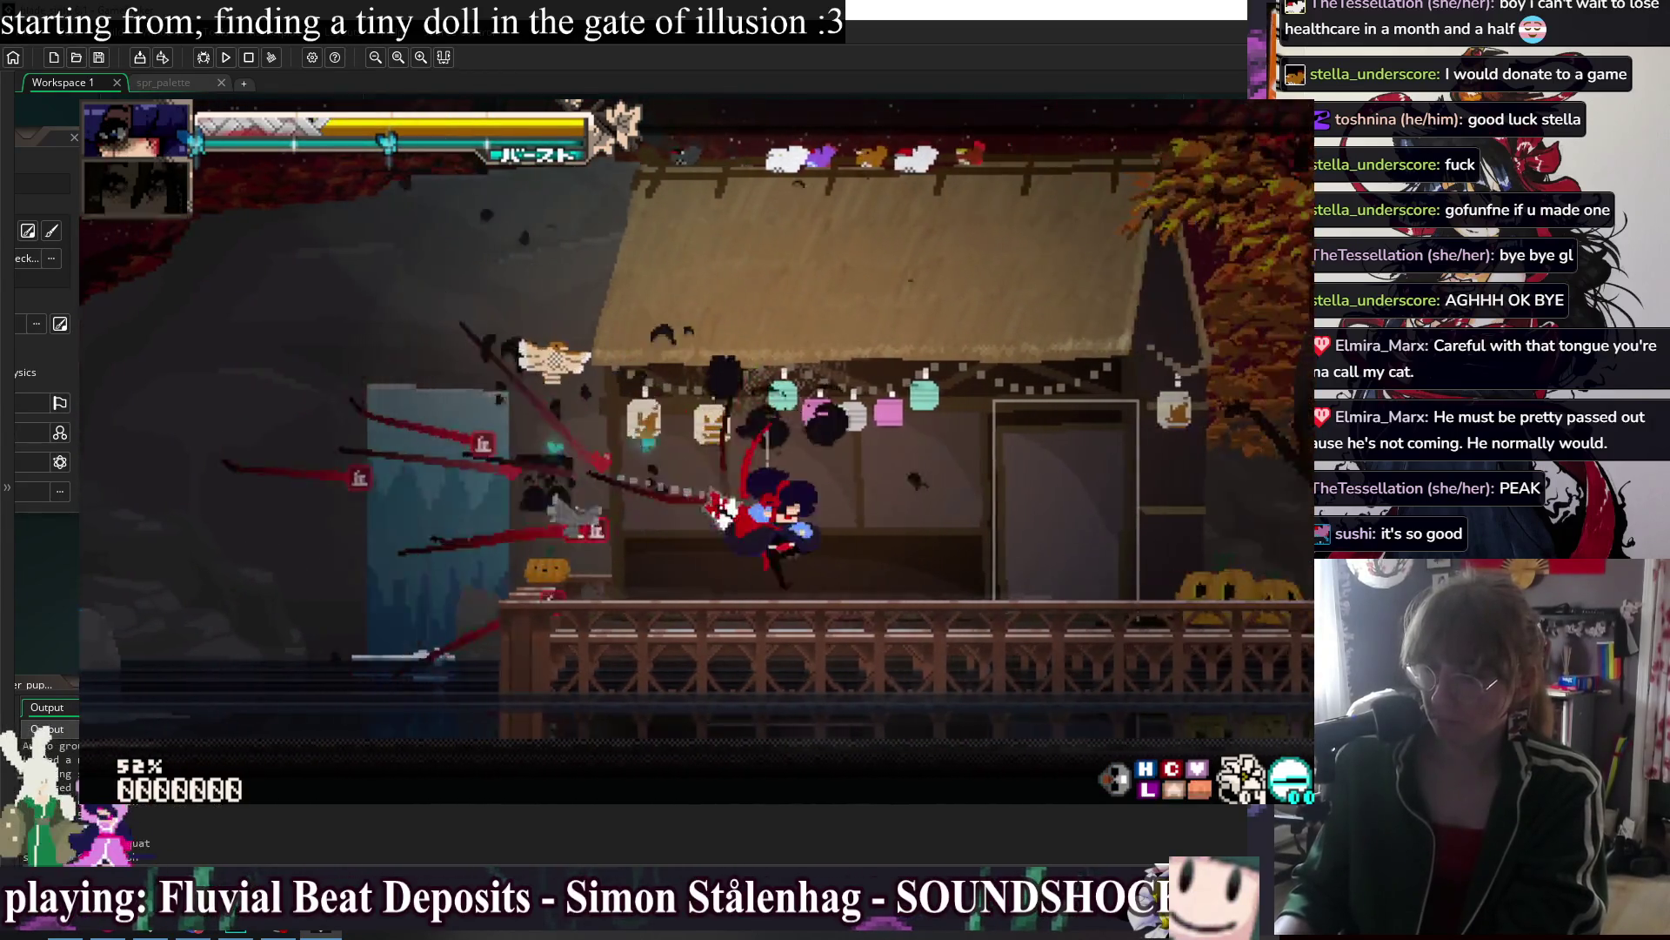
Use the debug menu's Go To Room to warp to rm_field_2.
key("F1")
key("Down")
key("Down")
key("Down")
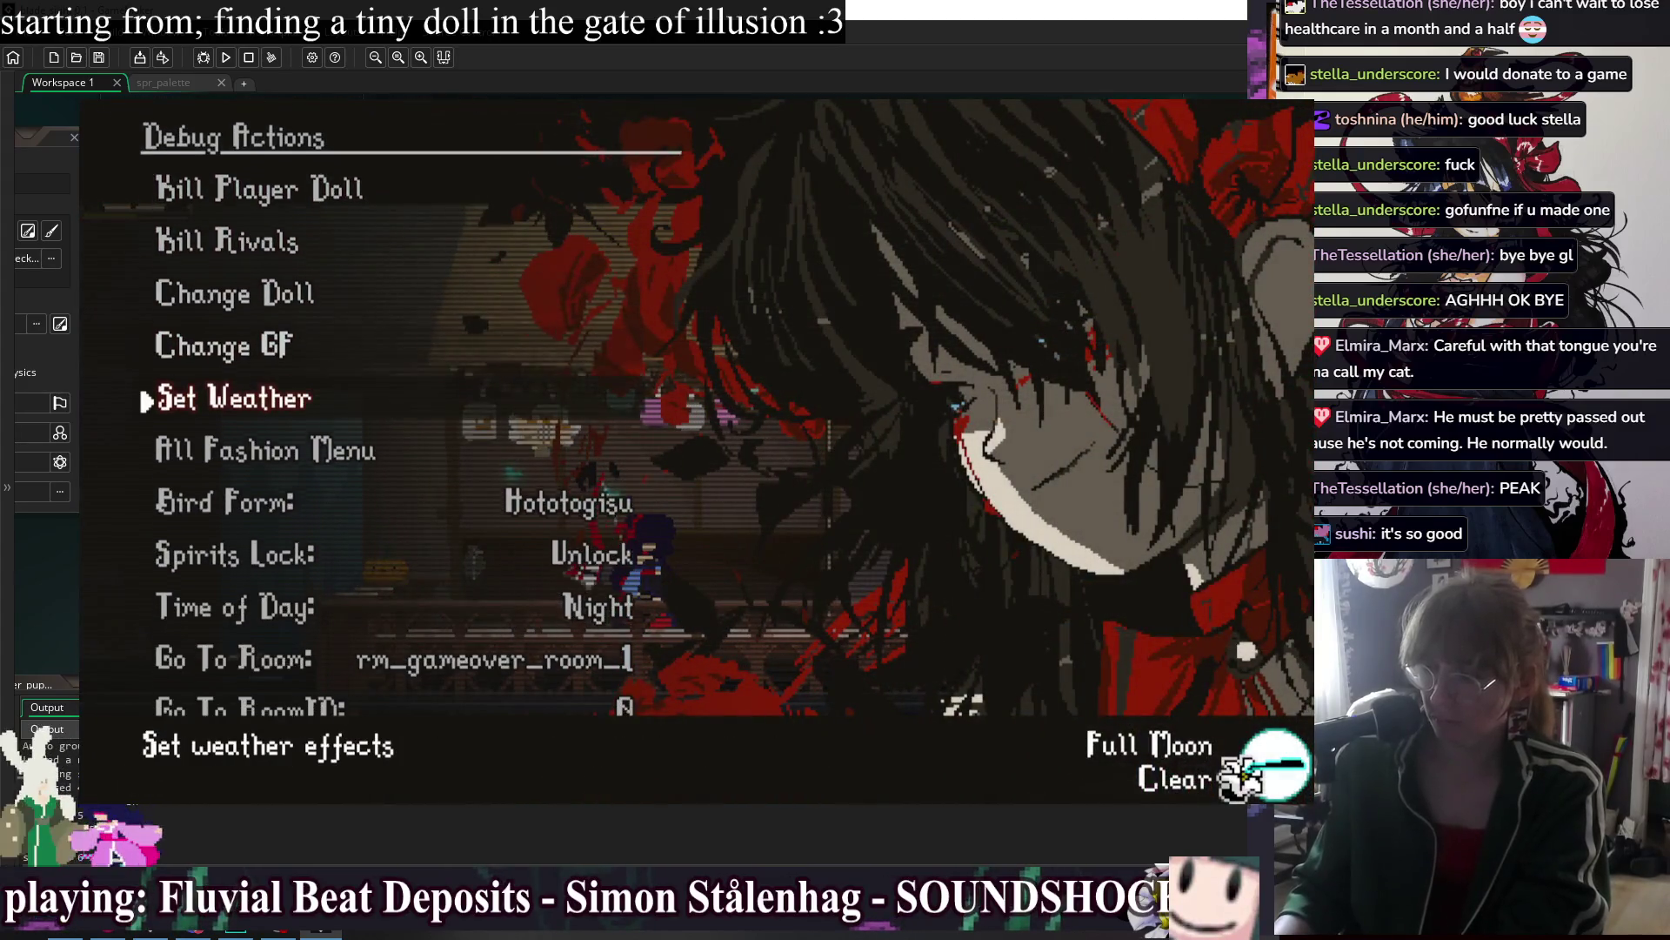
key("Down")
key("Down")
key("Down")
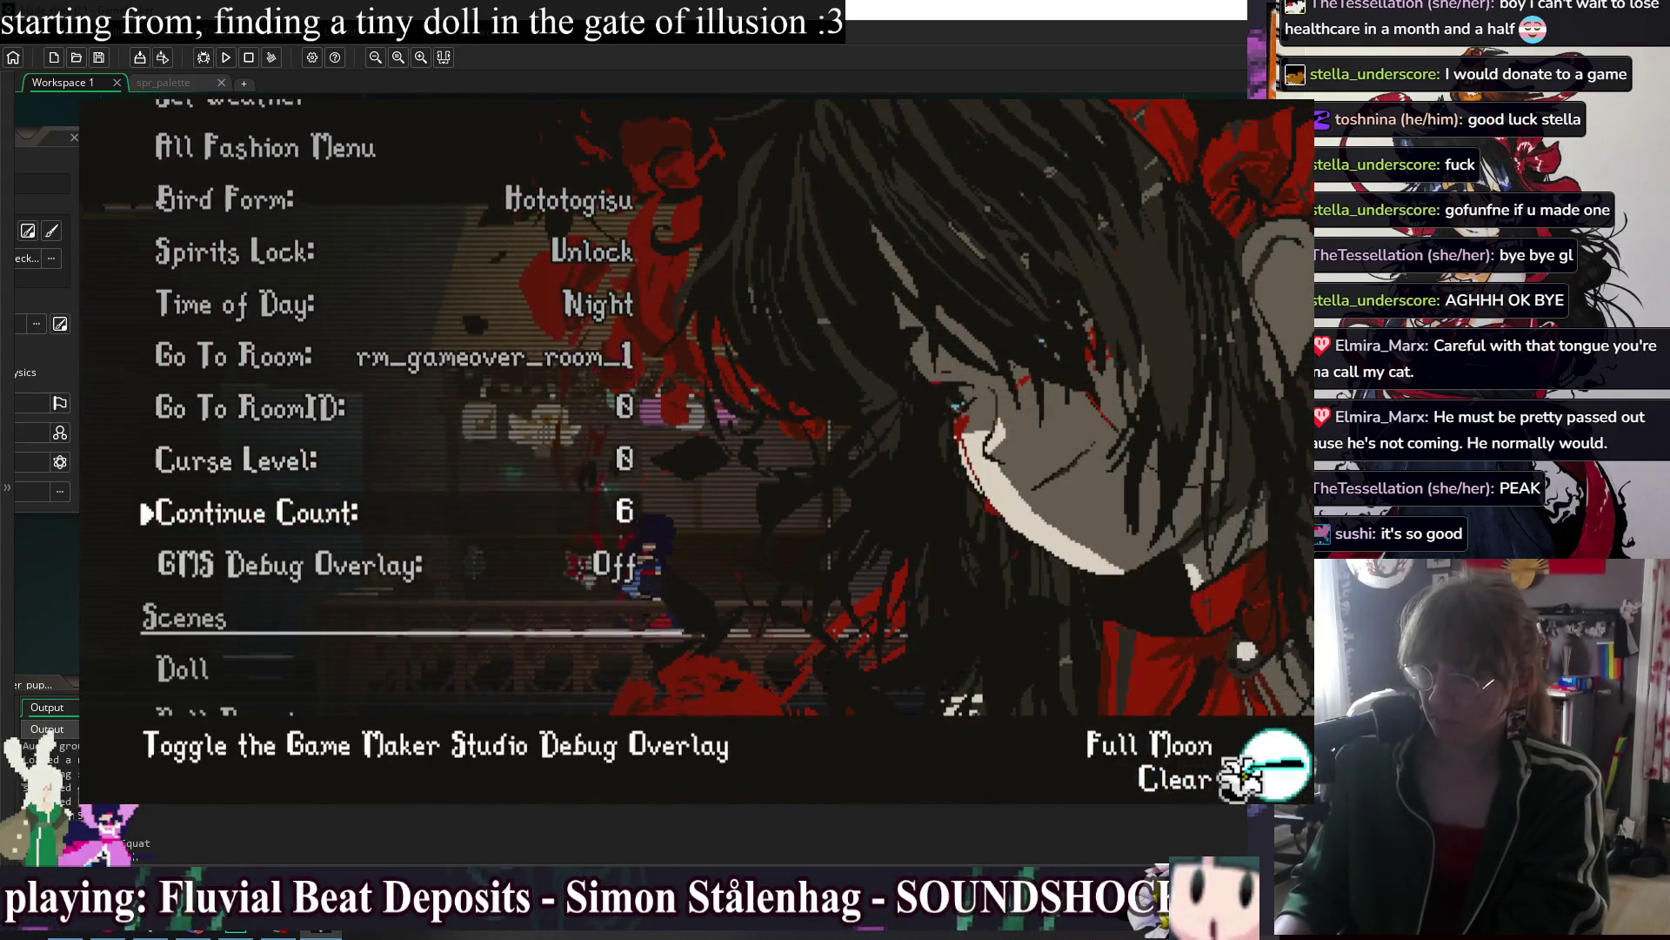
key("Down")
key("Up")
key("Up")
key("Up")
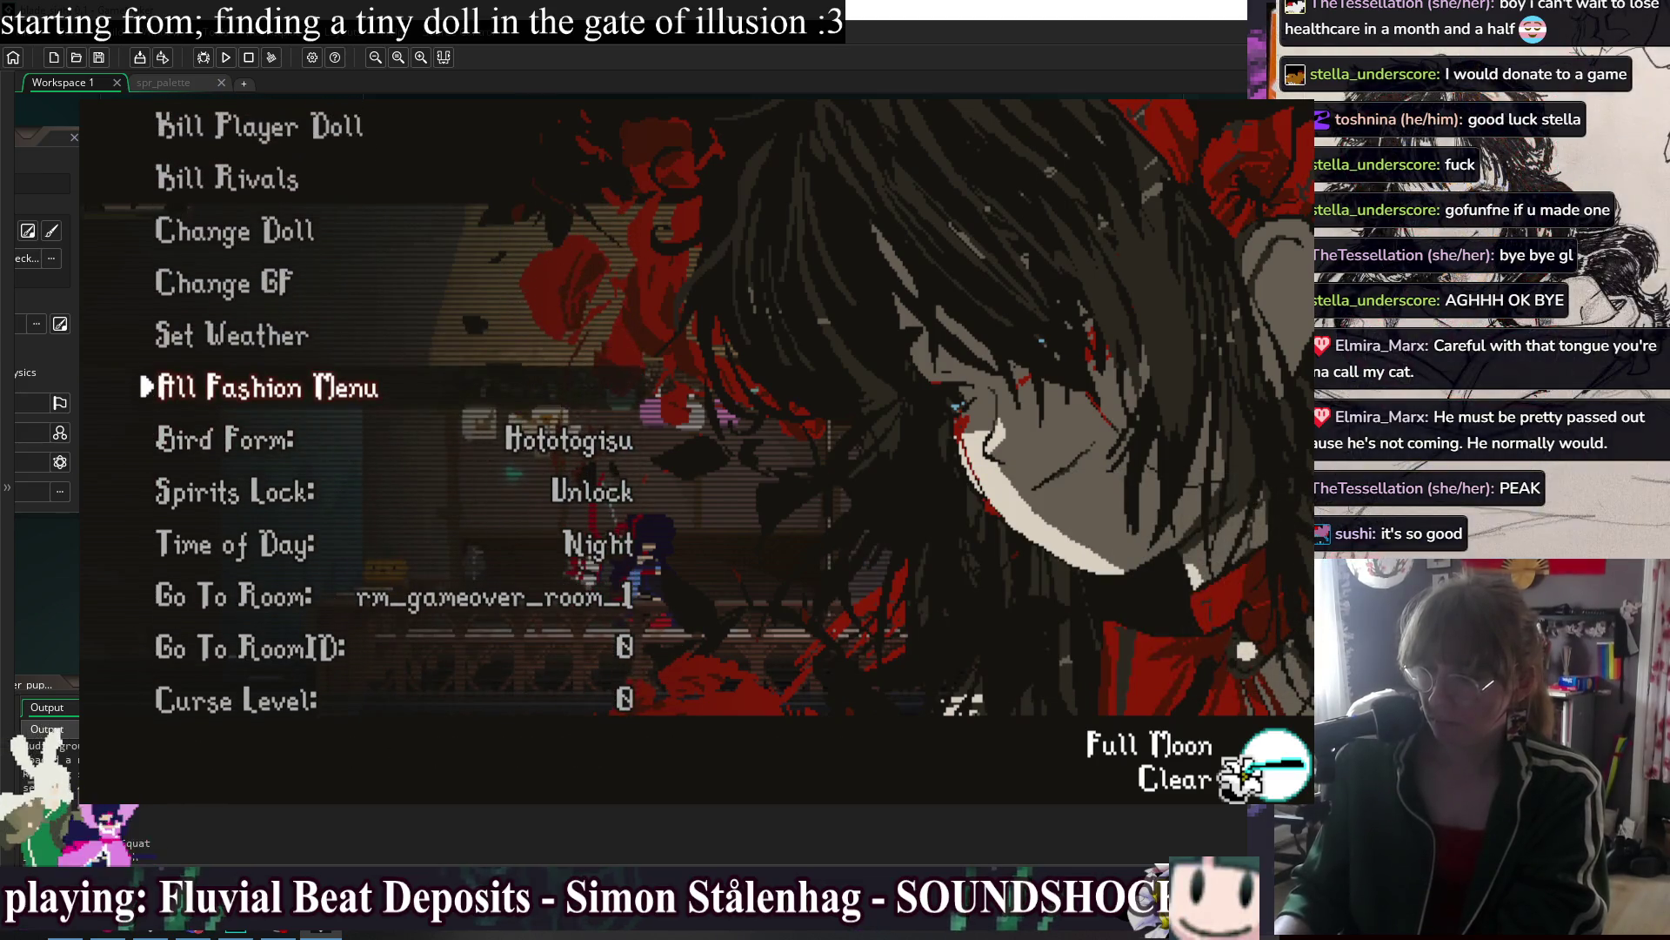
key("Up")
key("Up")
key("Down")
key("Down")
key("Down")
key("Right")
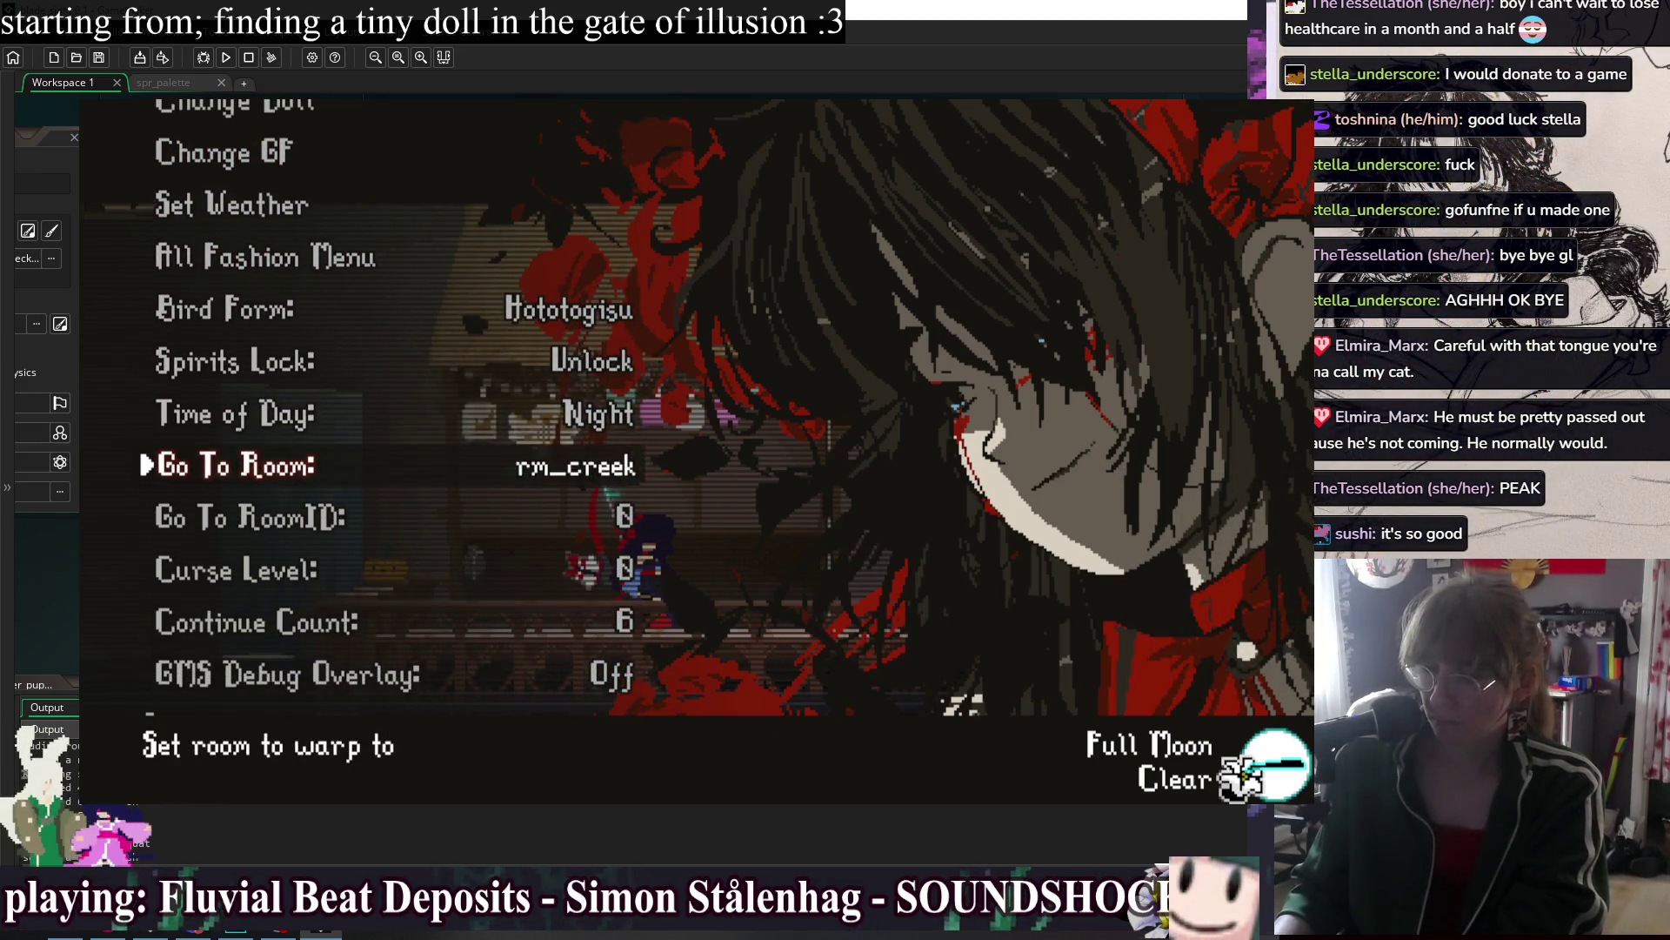
key("Right")
key("Right")
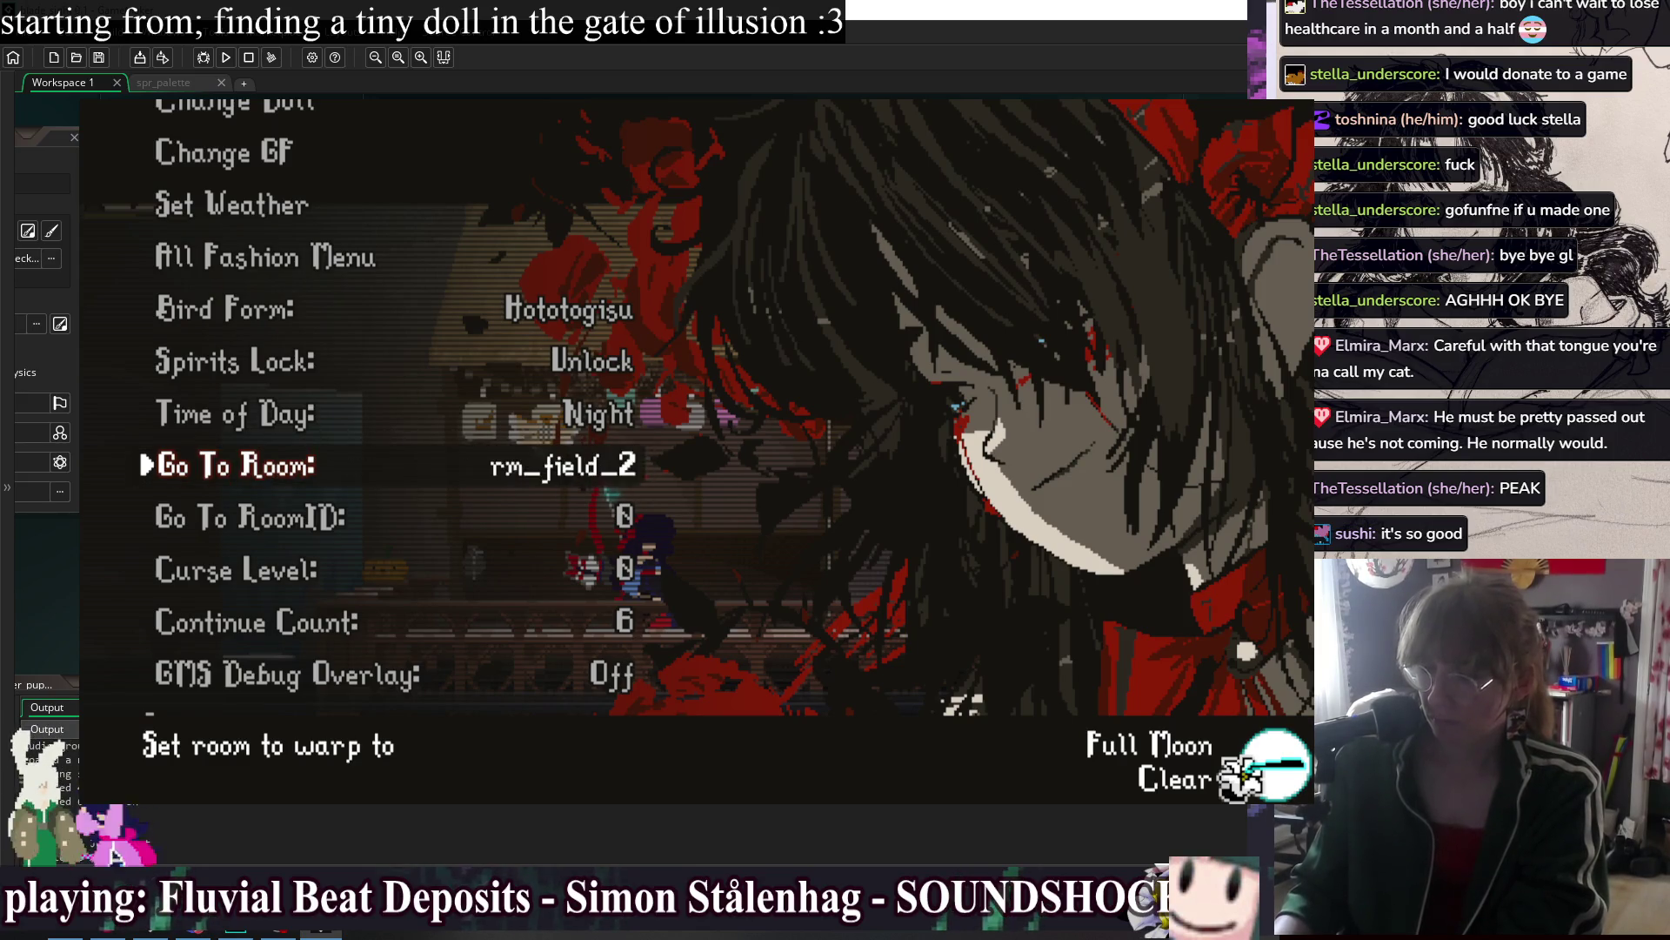
key("Return")
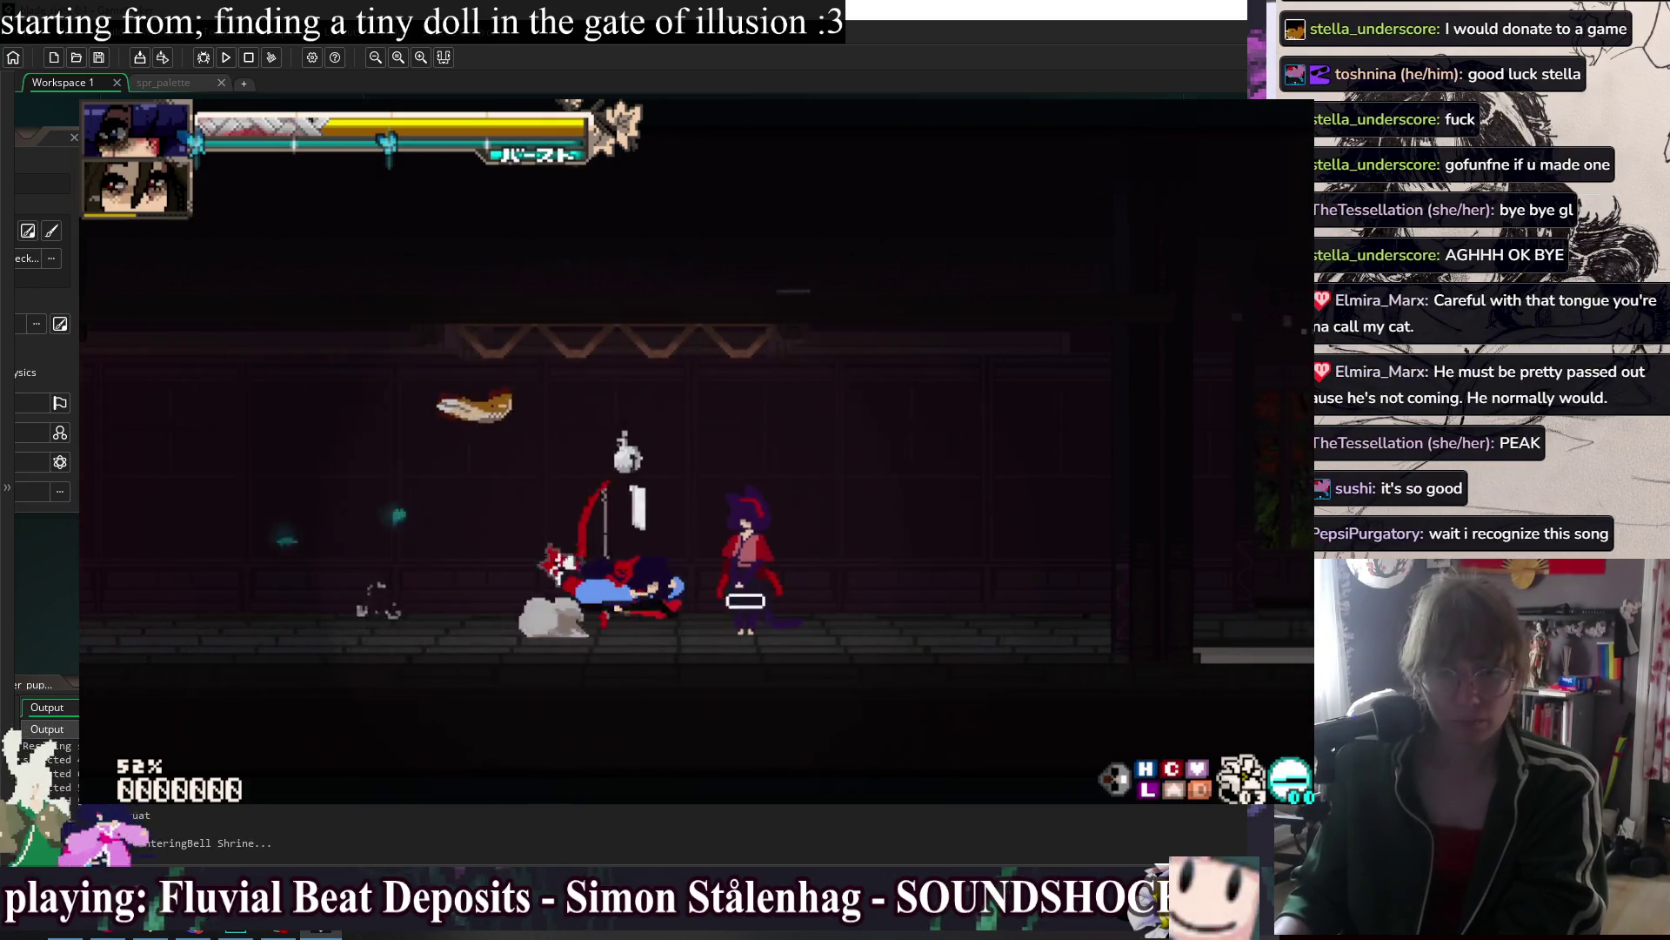
Chain sword, projectile and Shooting Star combos on the training dummy.
key("space")
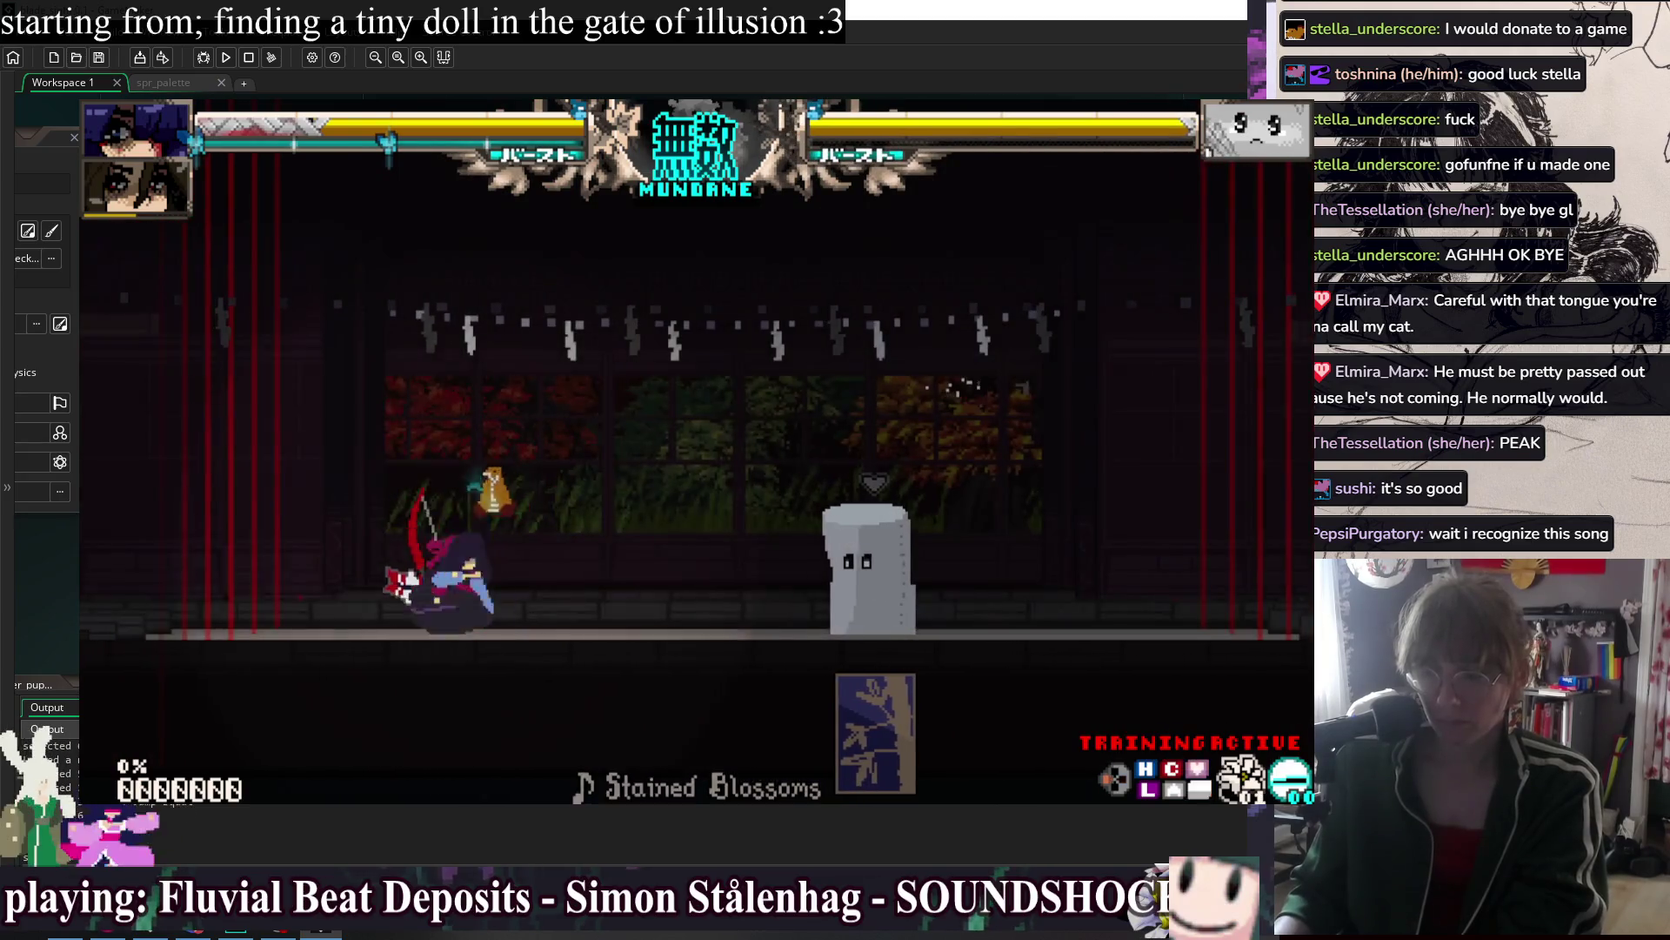
key("Right")
key("z")
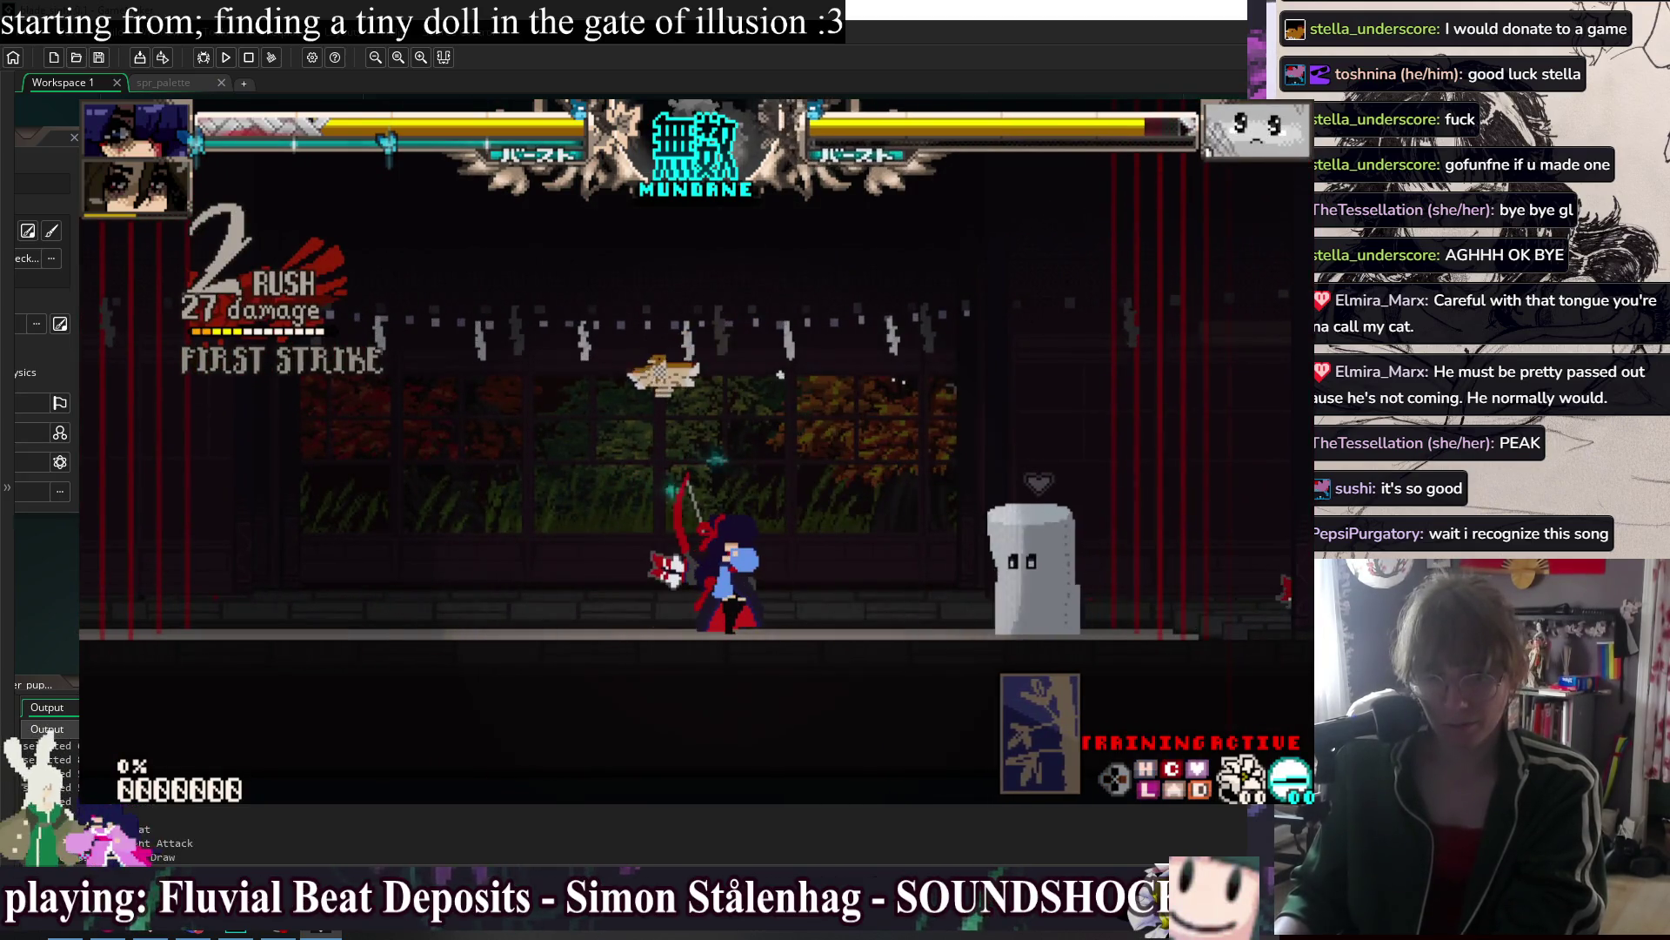
key("x")
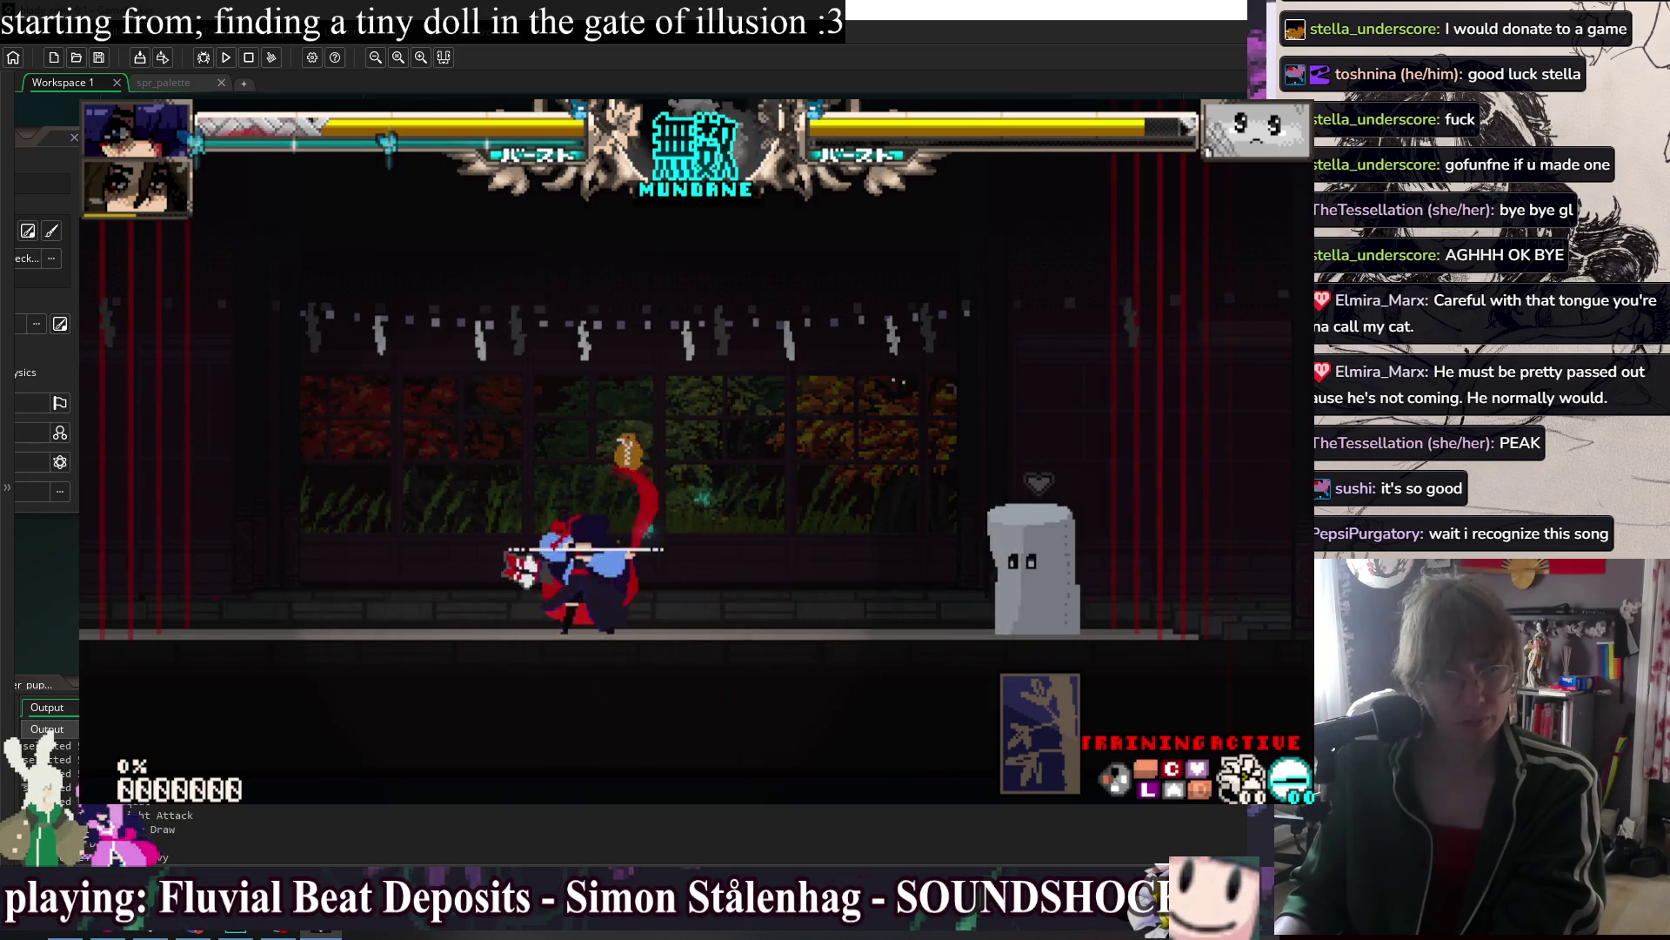
key("z")
key("x")
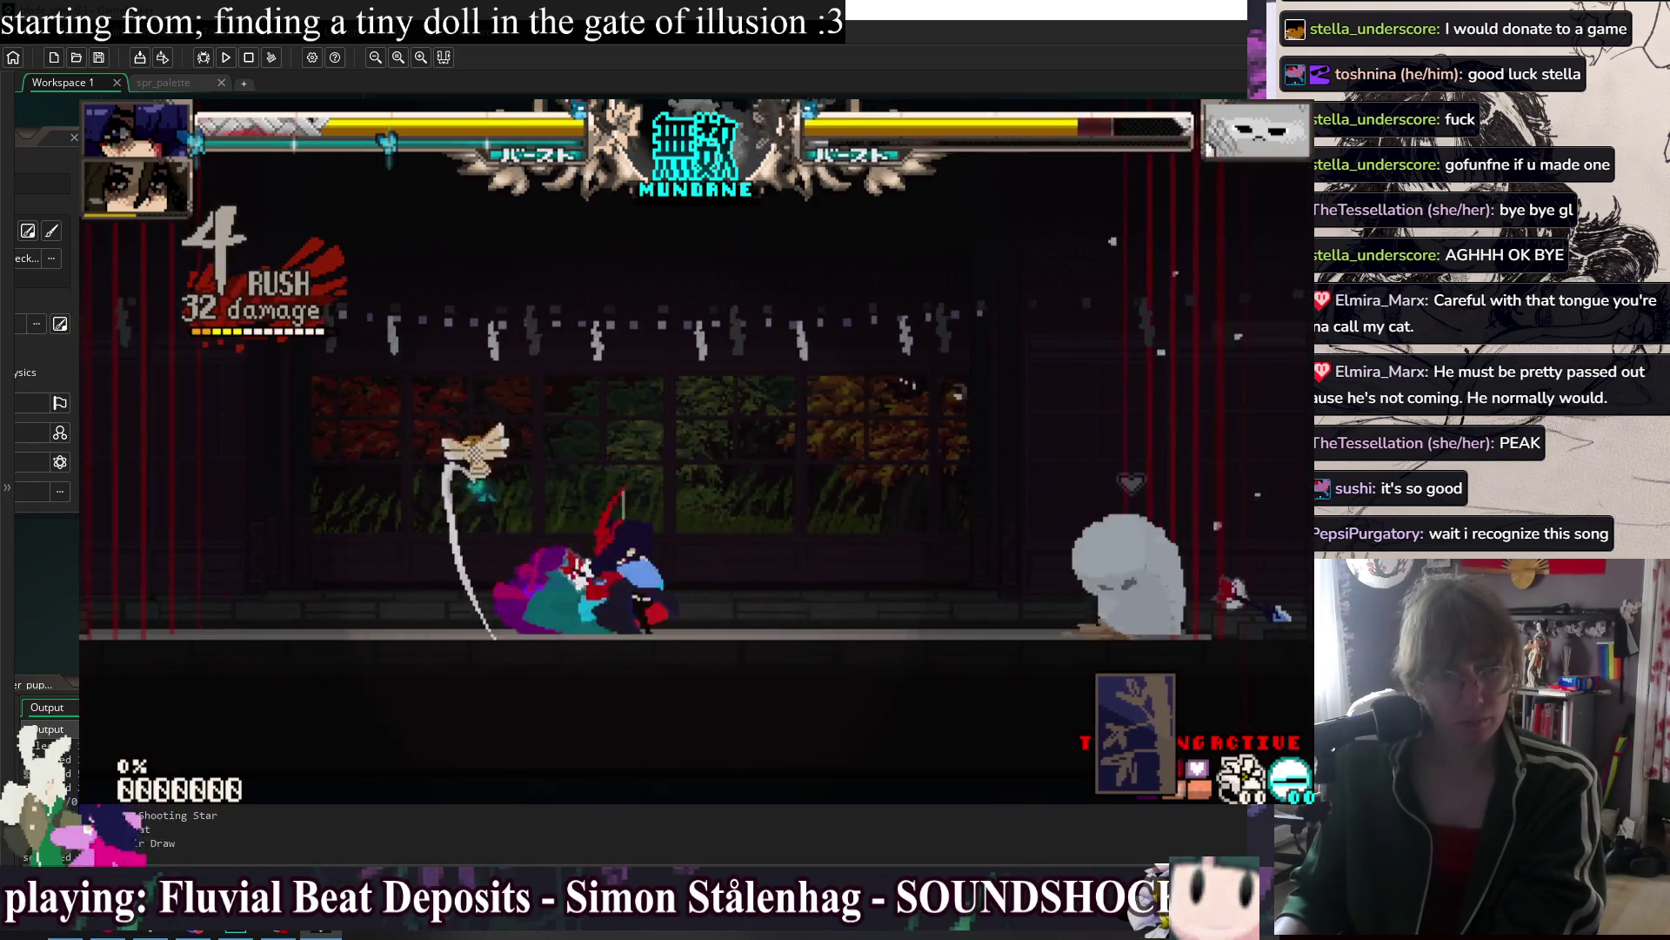
key("z")
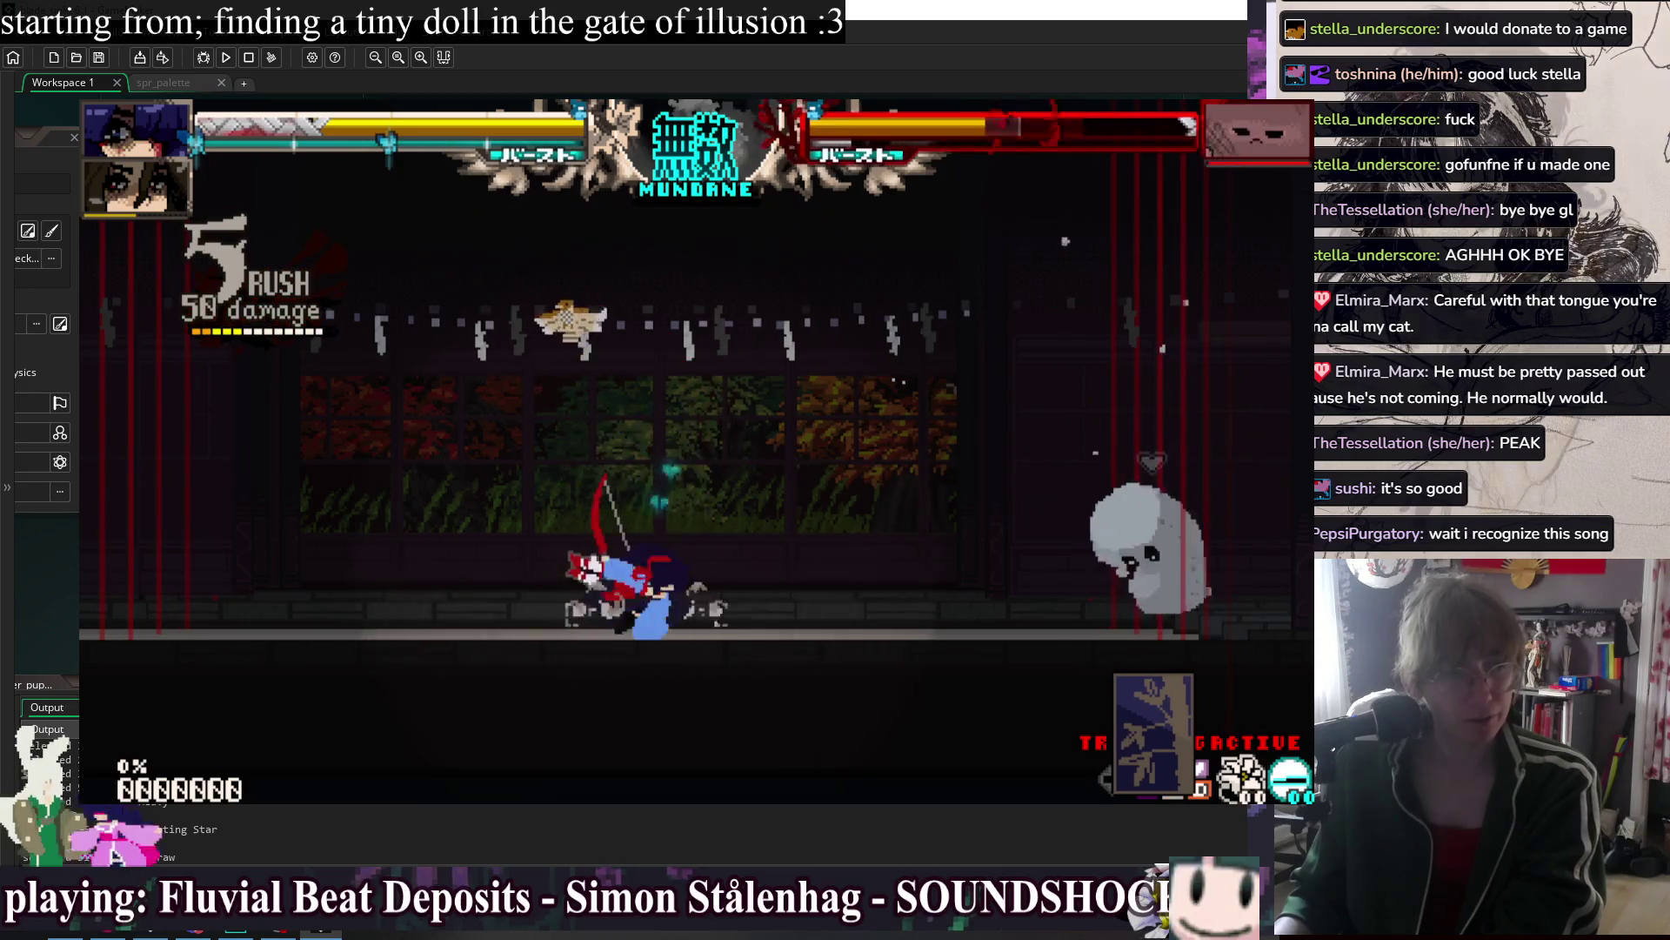
key("x")
key("z")
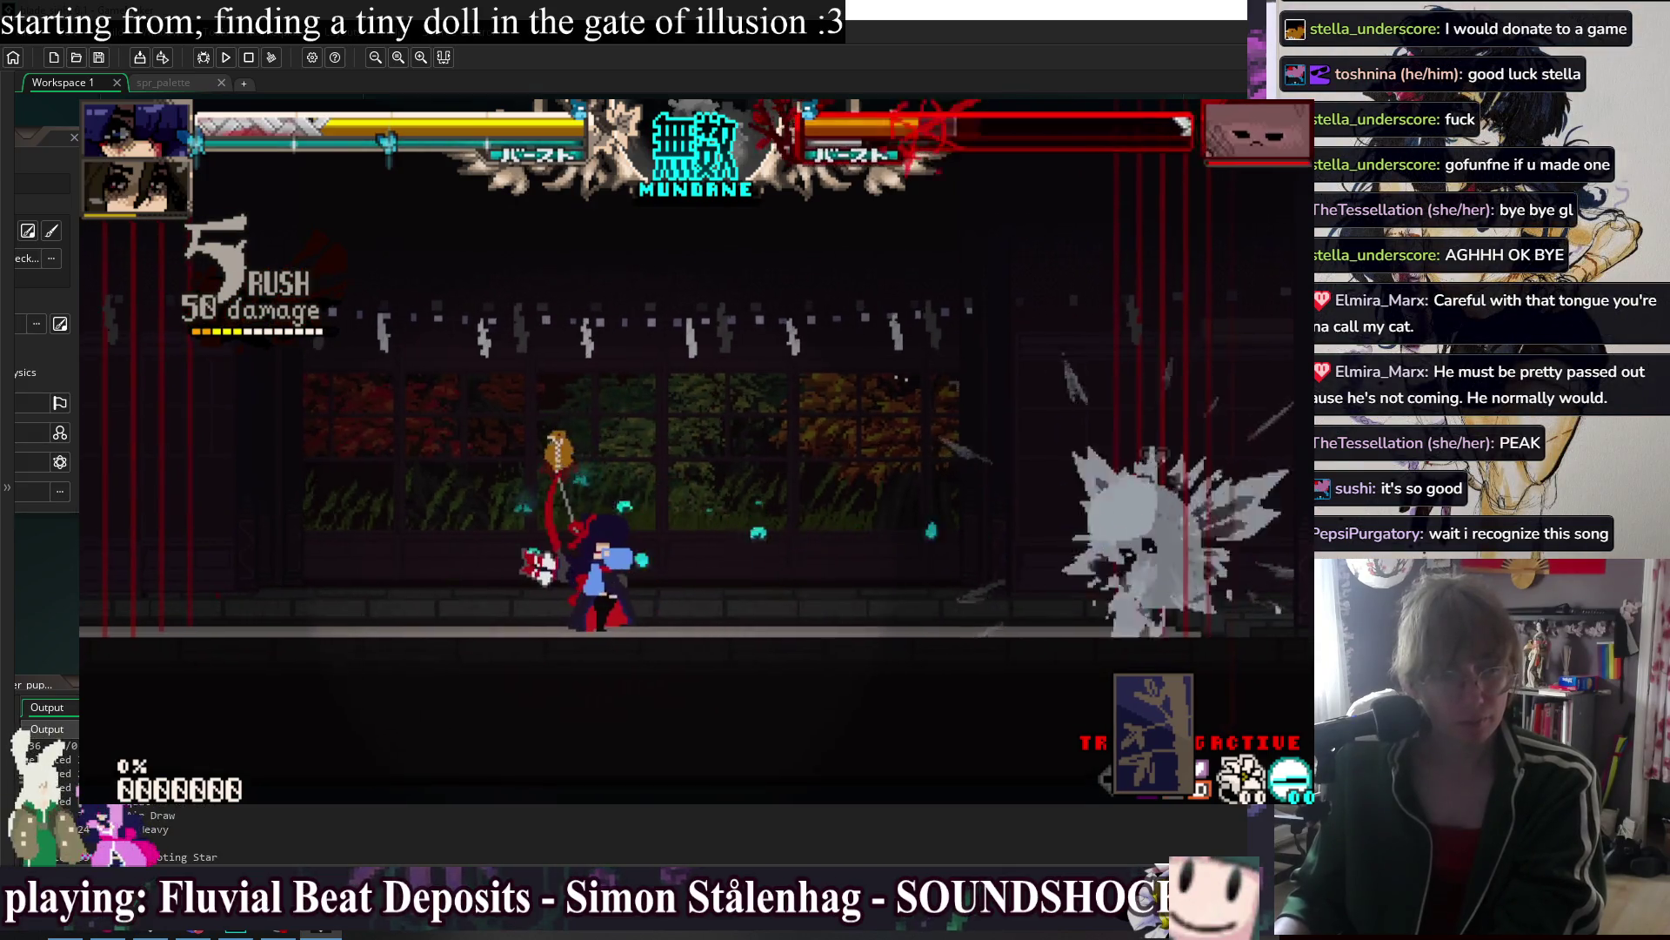
key("z")
key("Right")
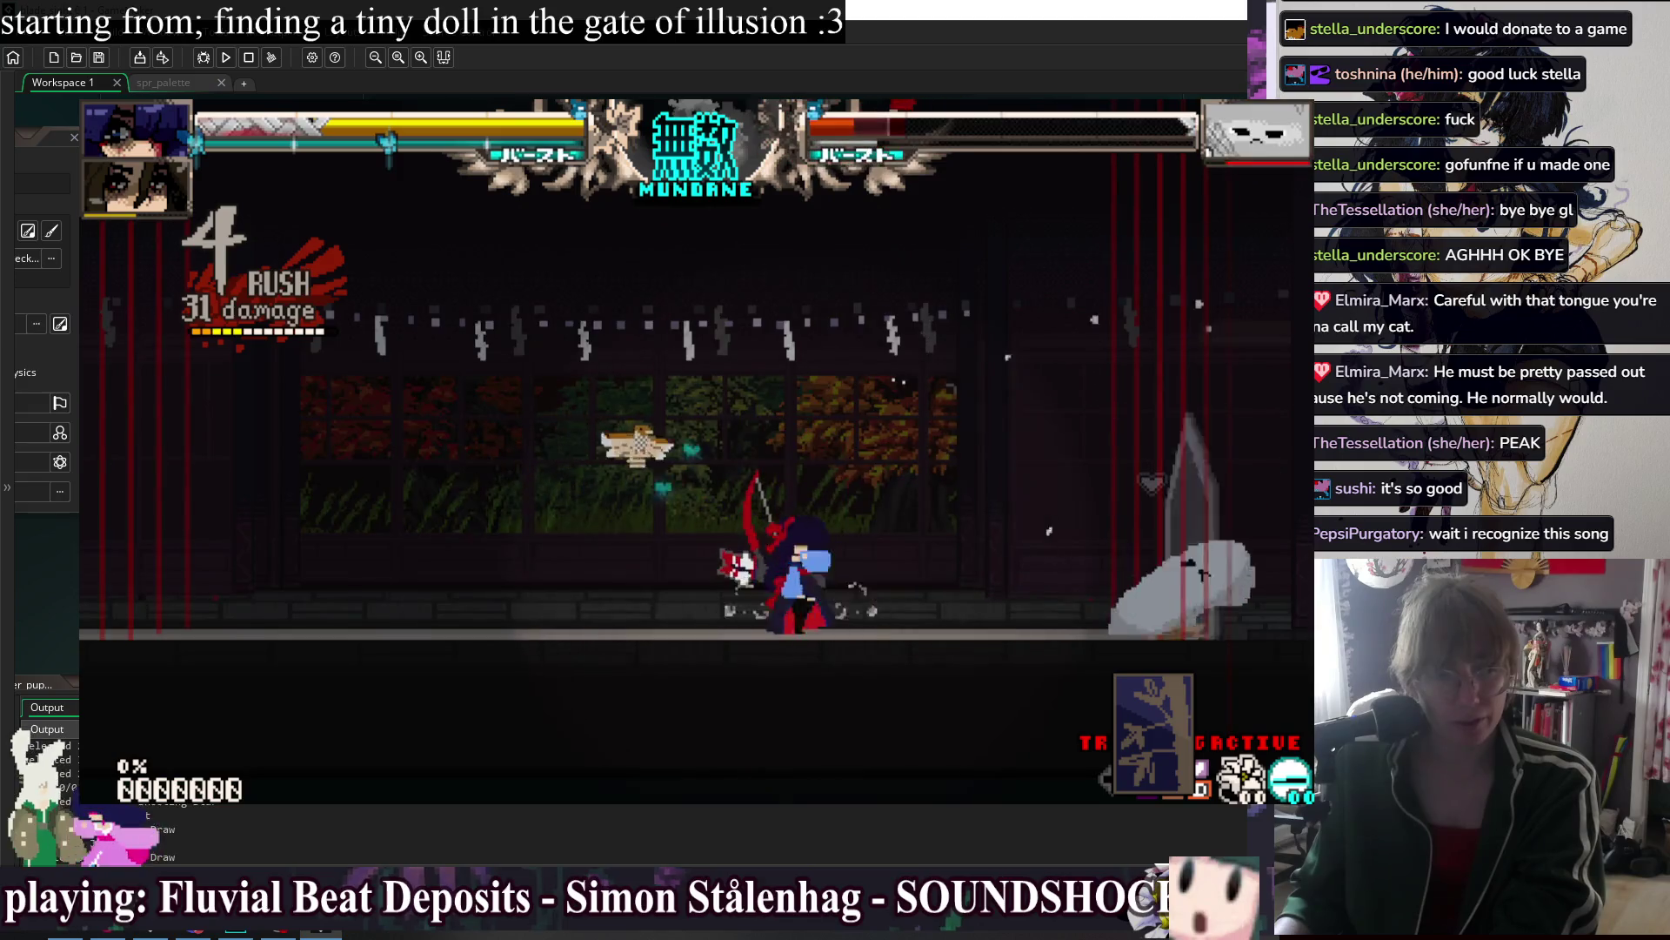
key("z")
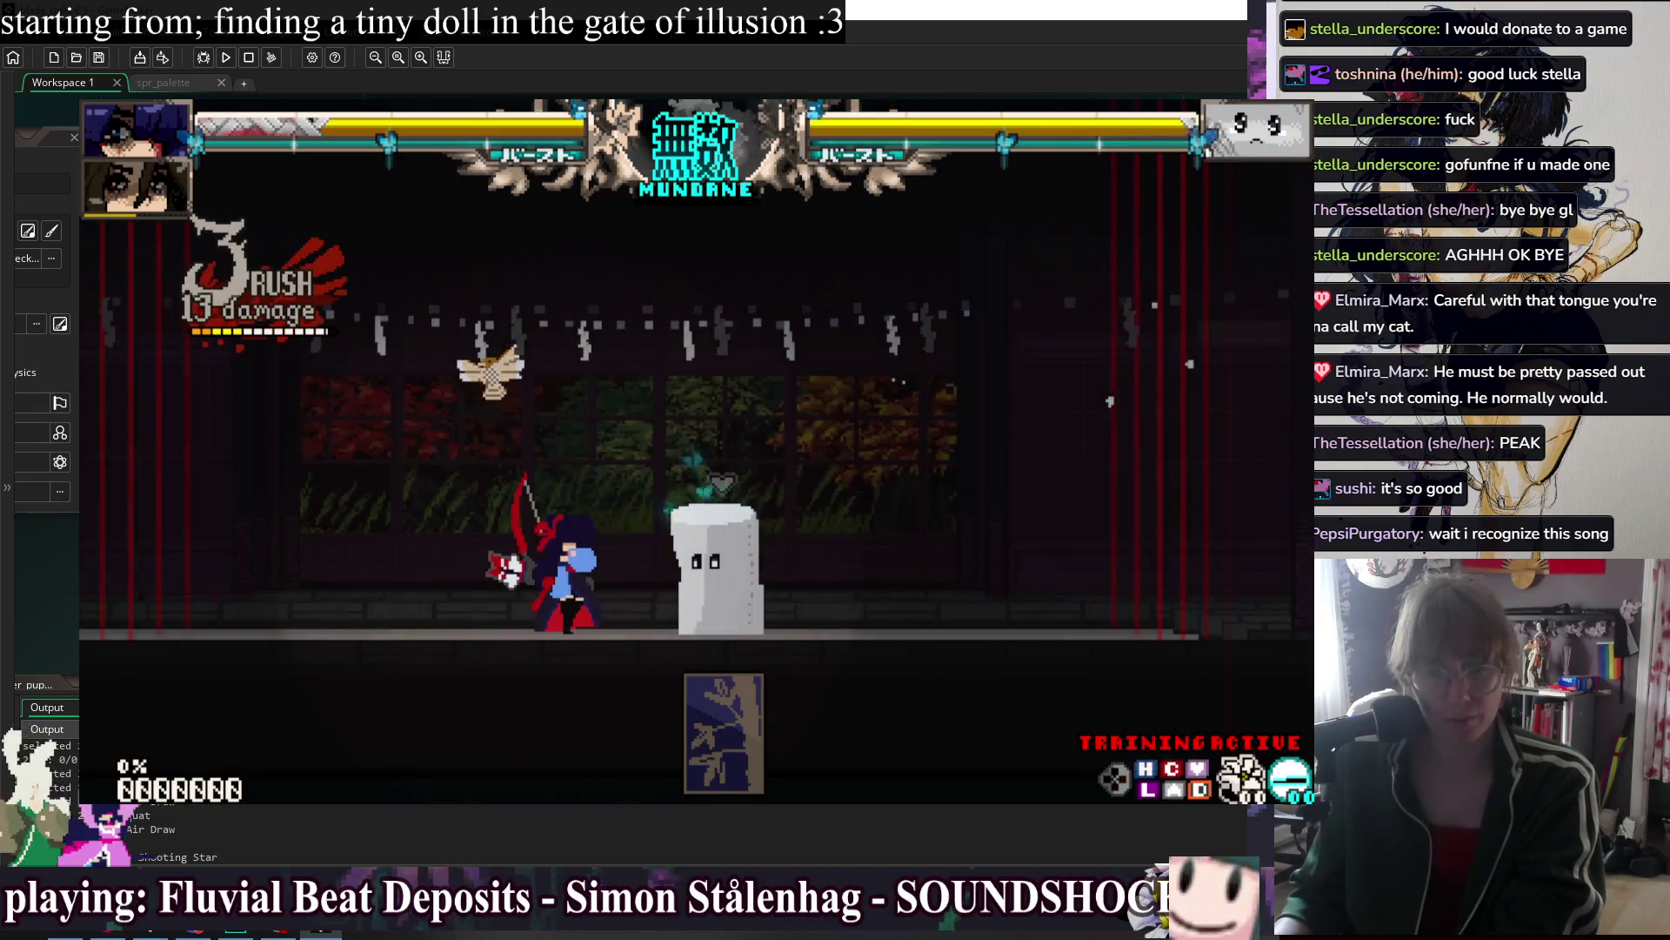
Land five- and six-hit combos on the dummy, then close the game to return to the editor.
key("x")
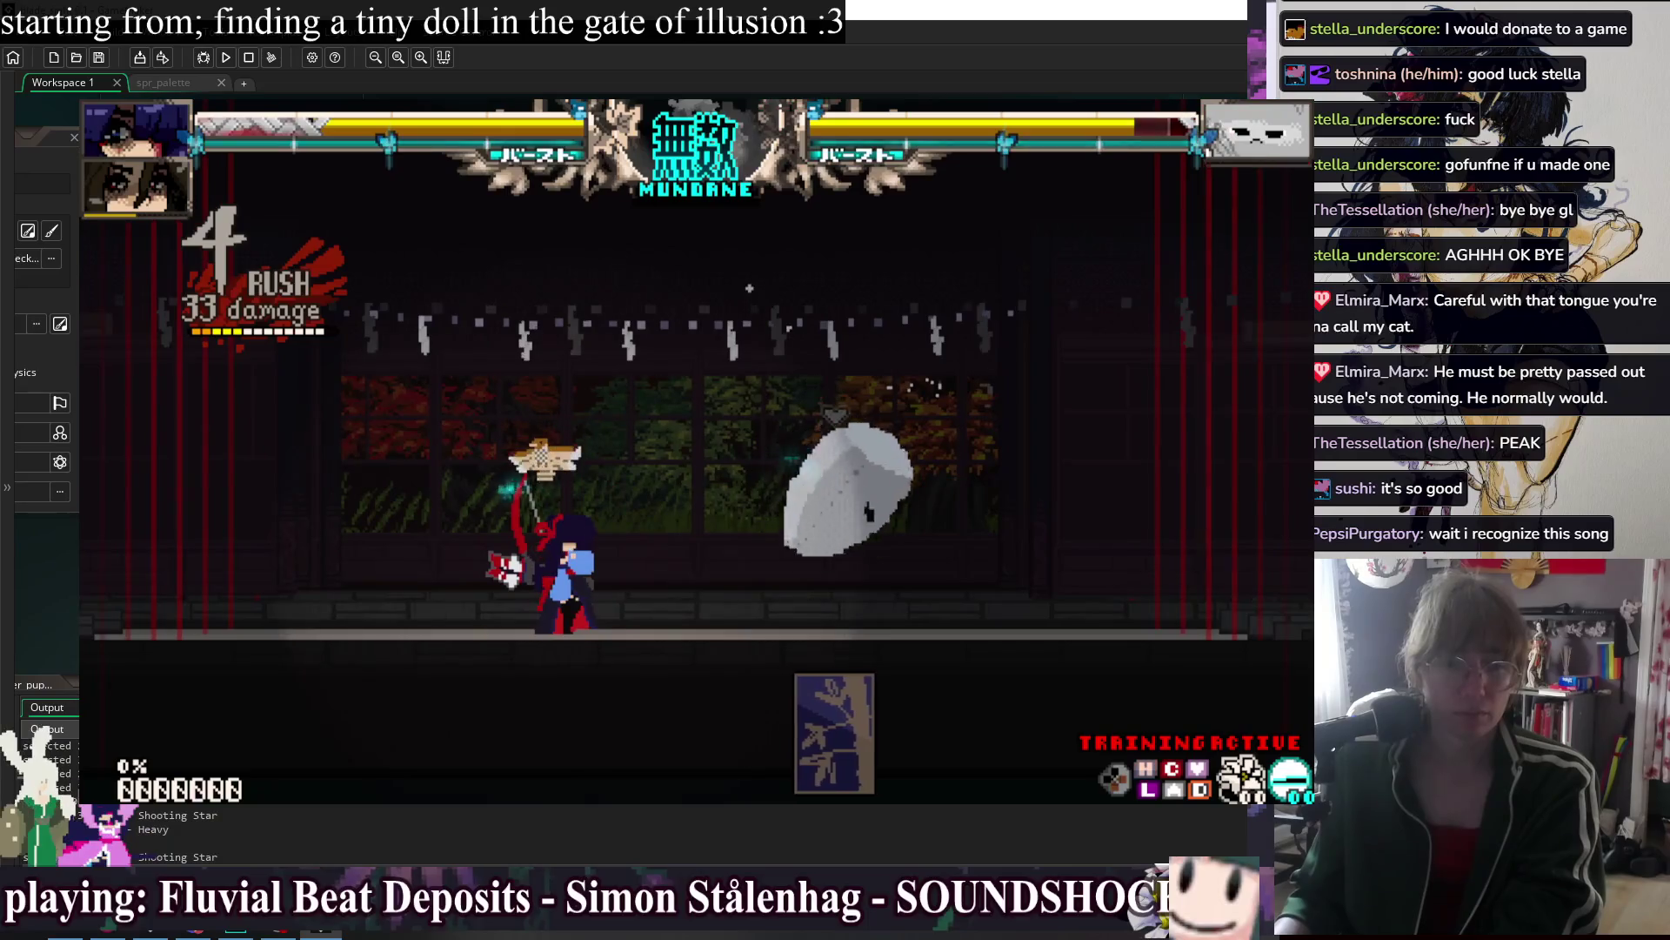
key("z")
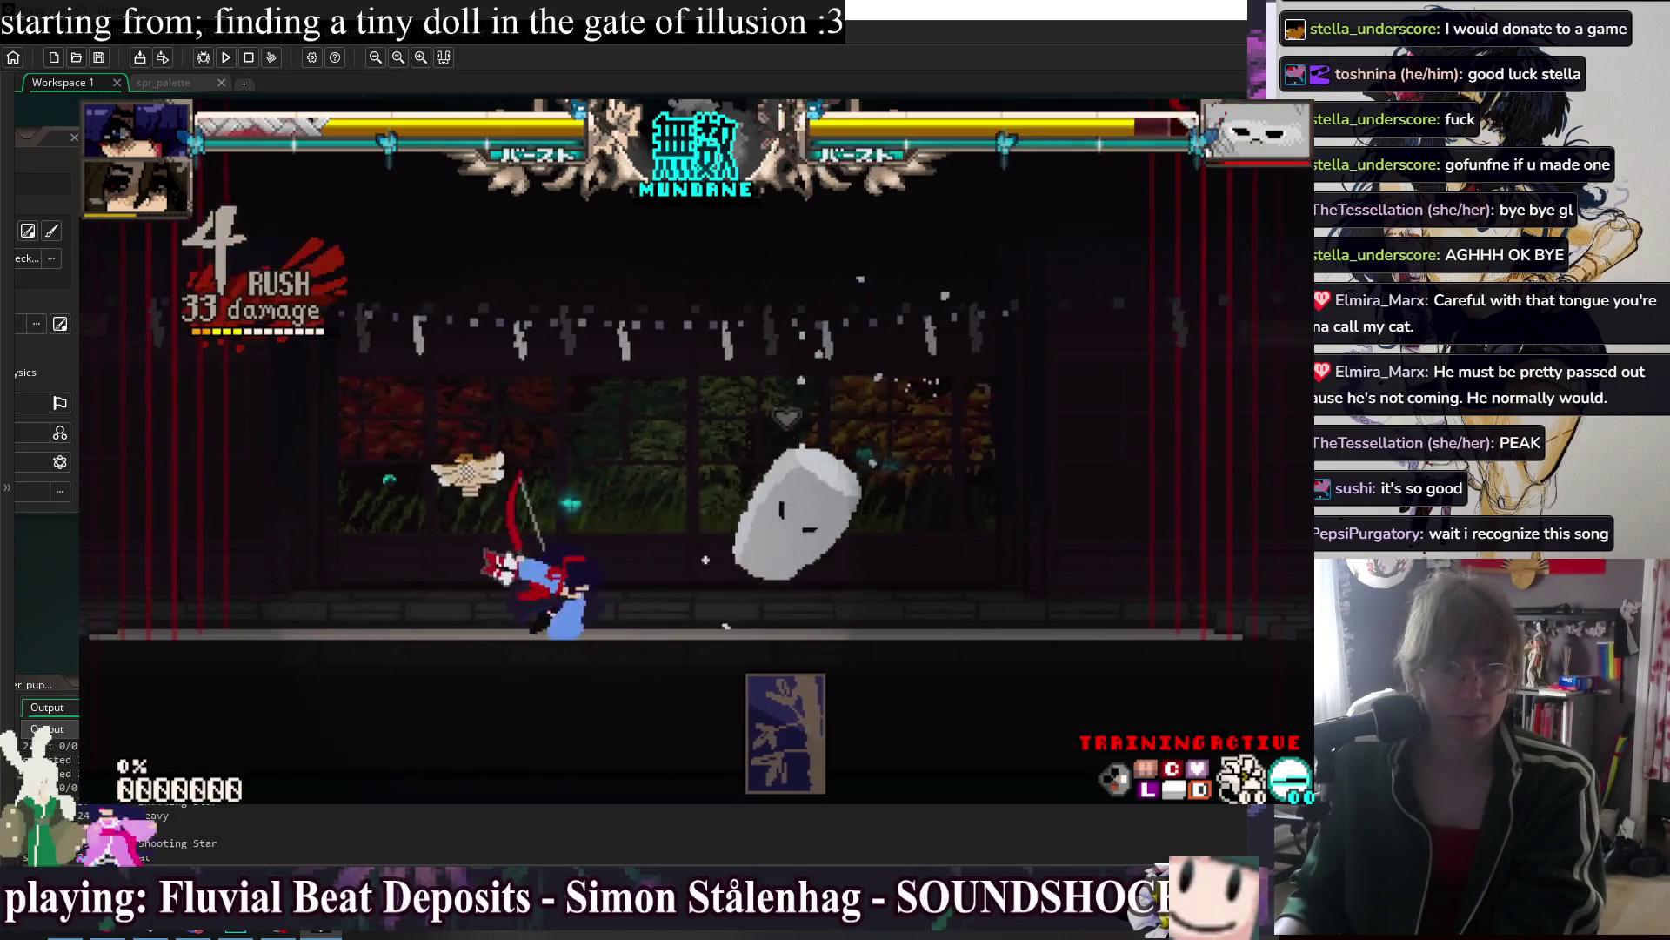
key("Down")
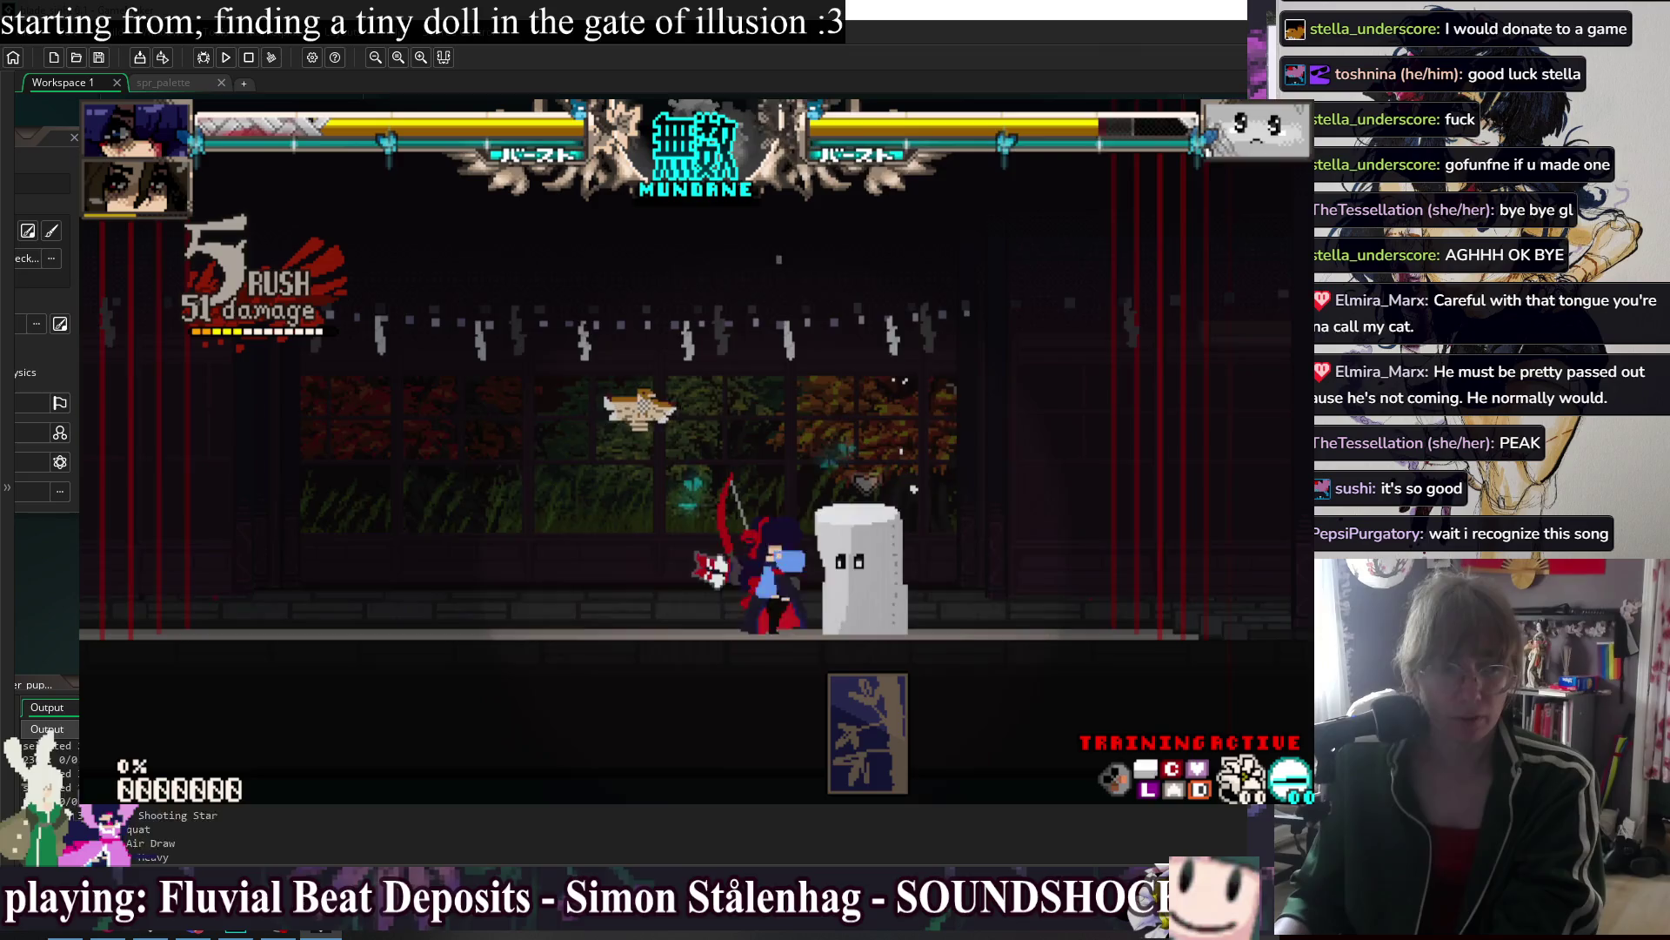
key("x")
key("x")
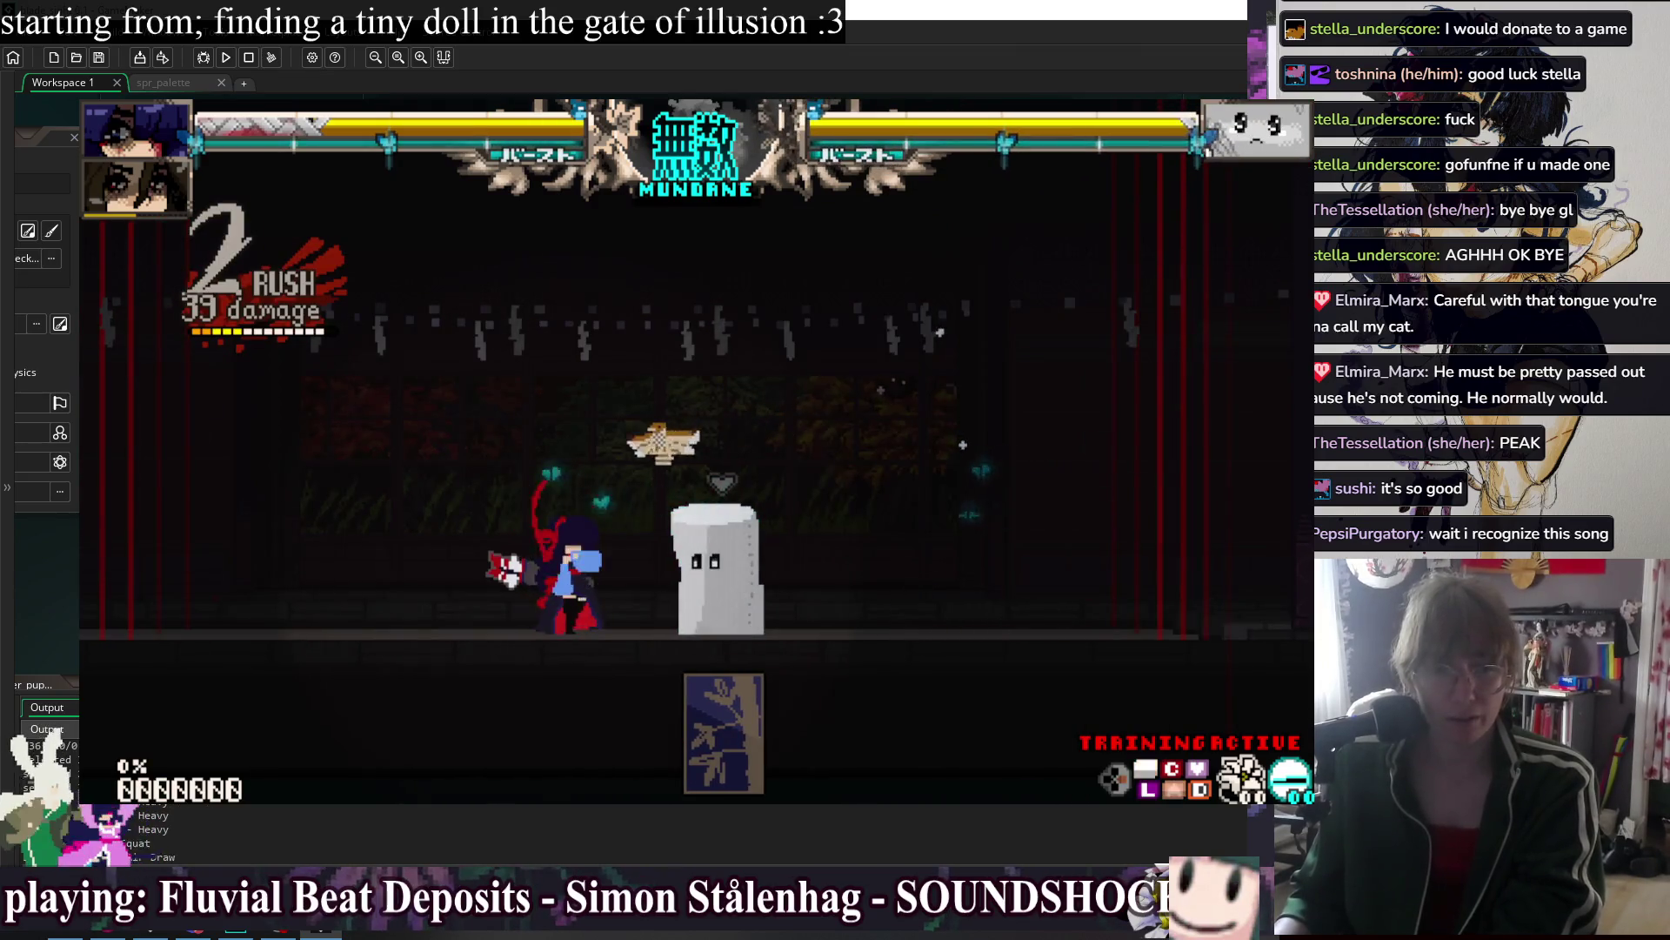
key("x")
key("Right")
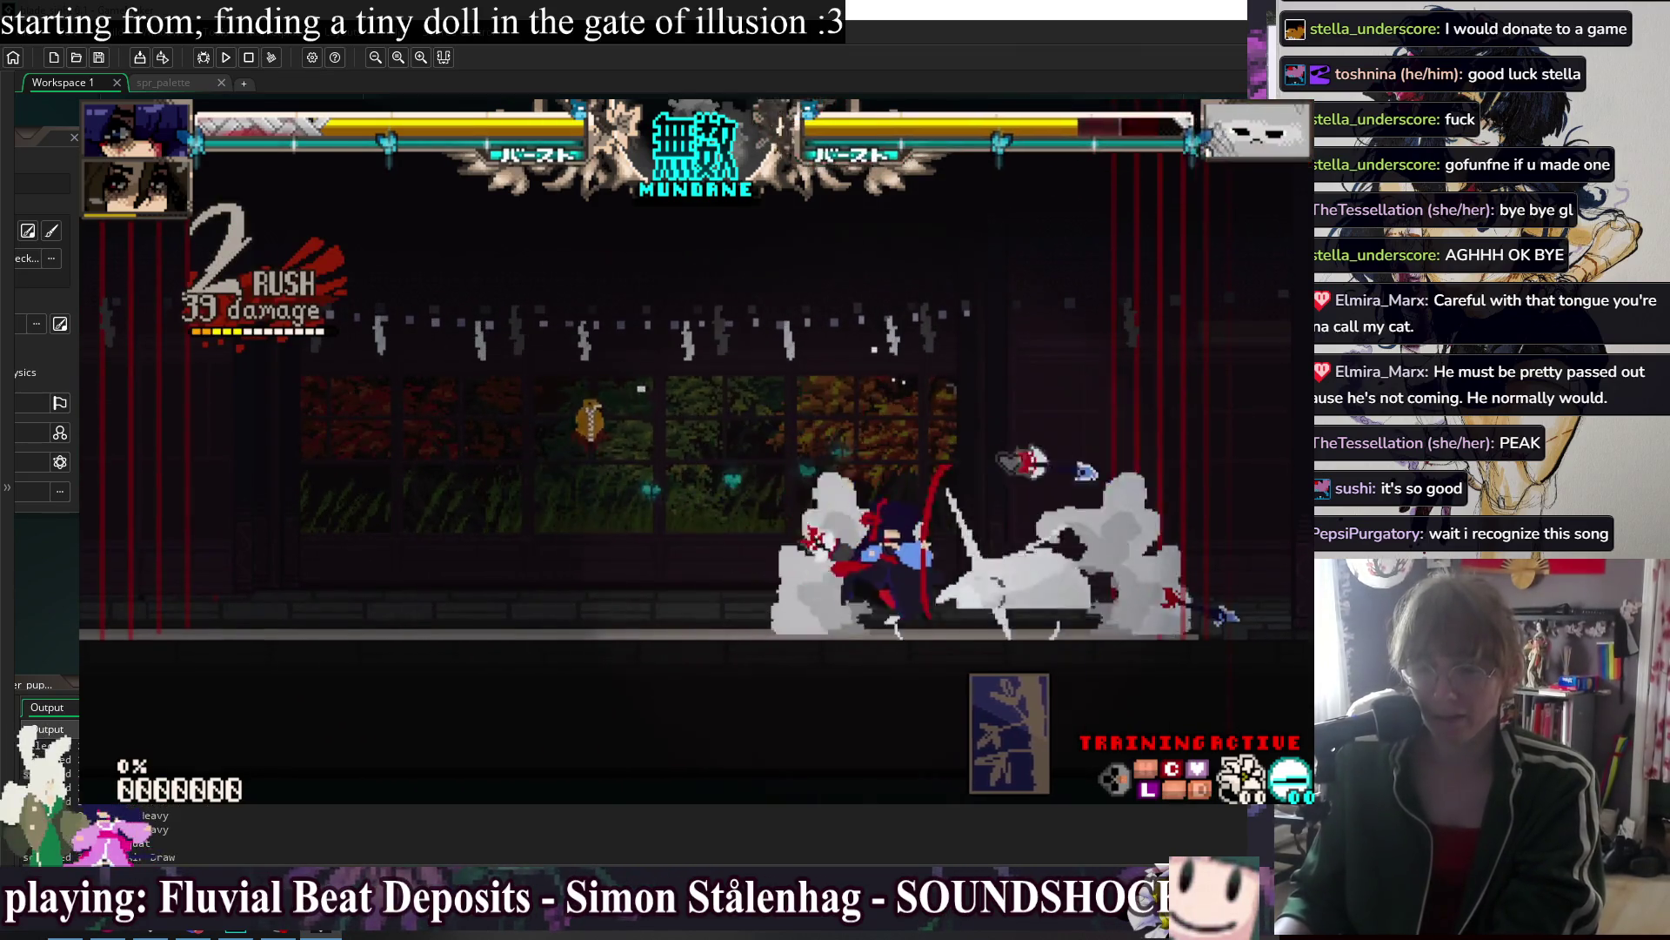
key("x")
key("z")
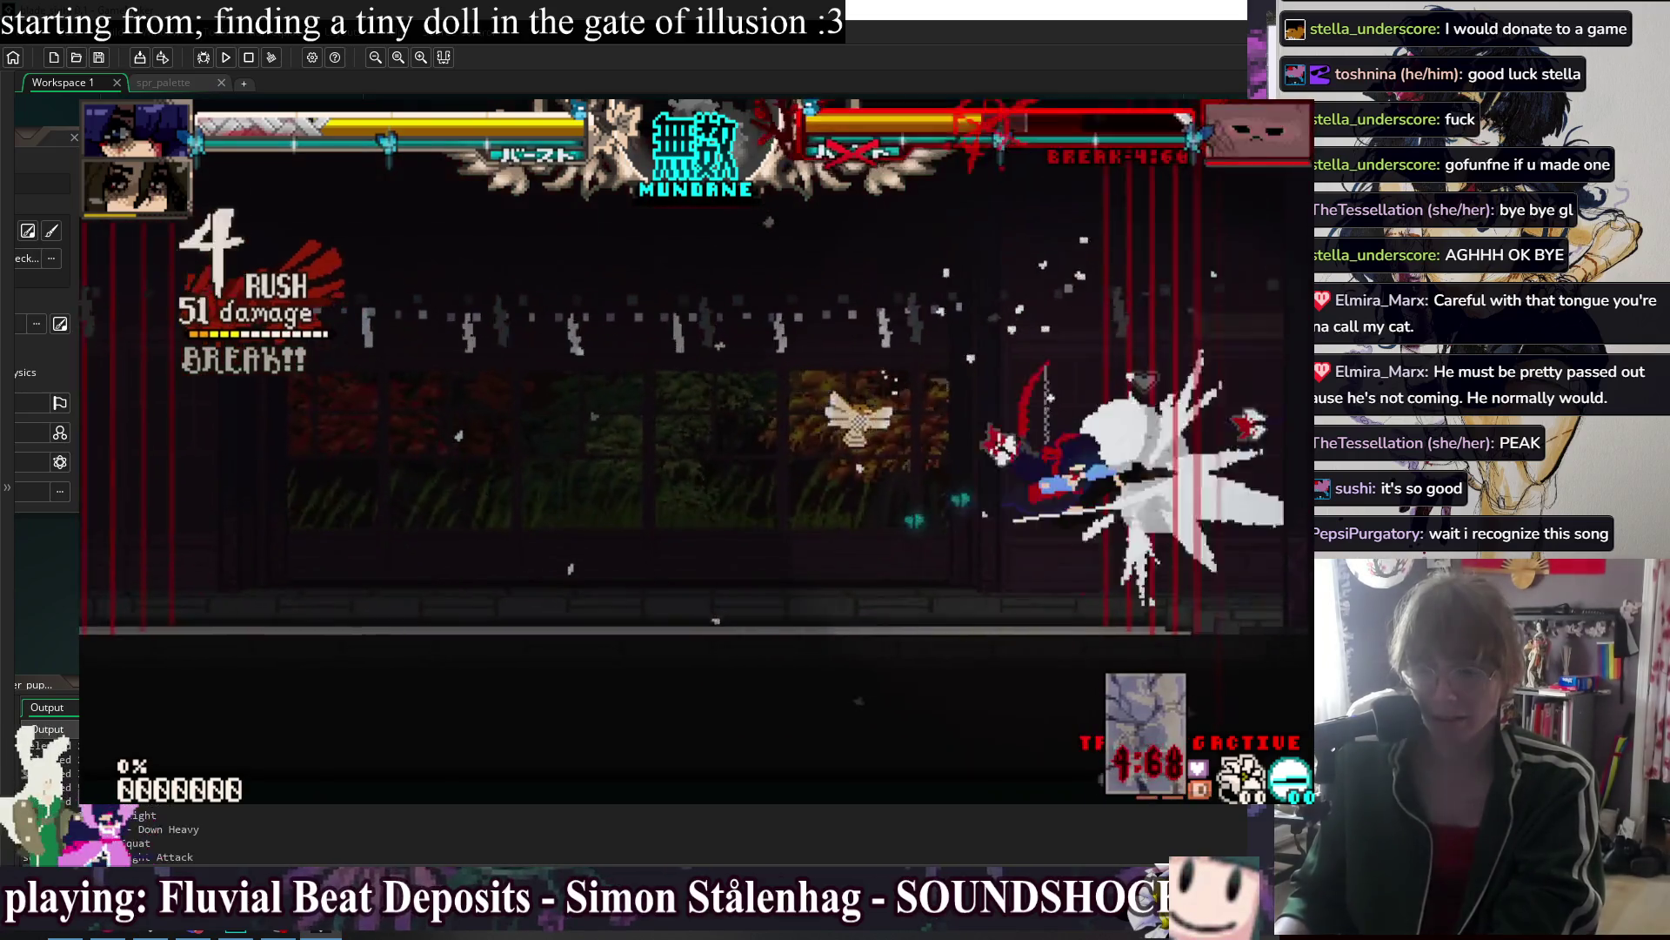
key("x")
key("x")
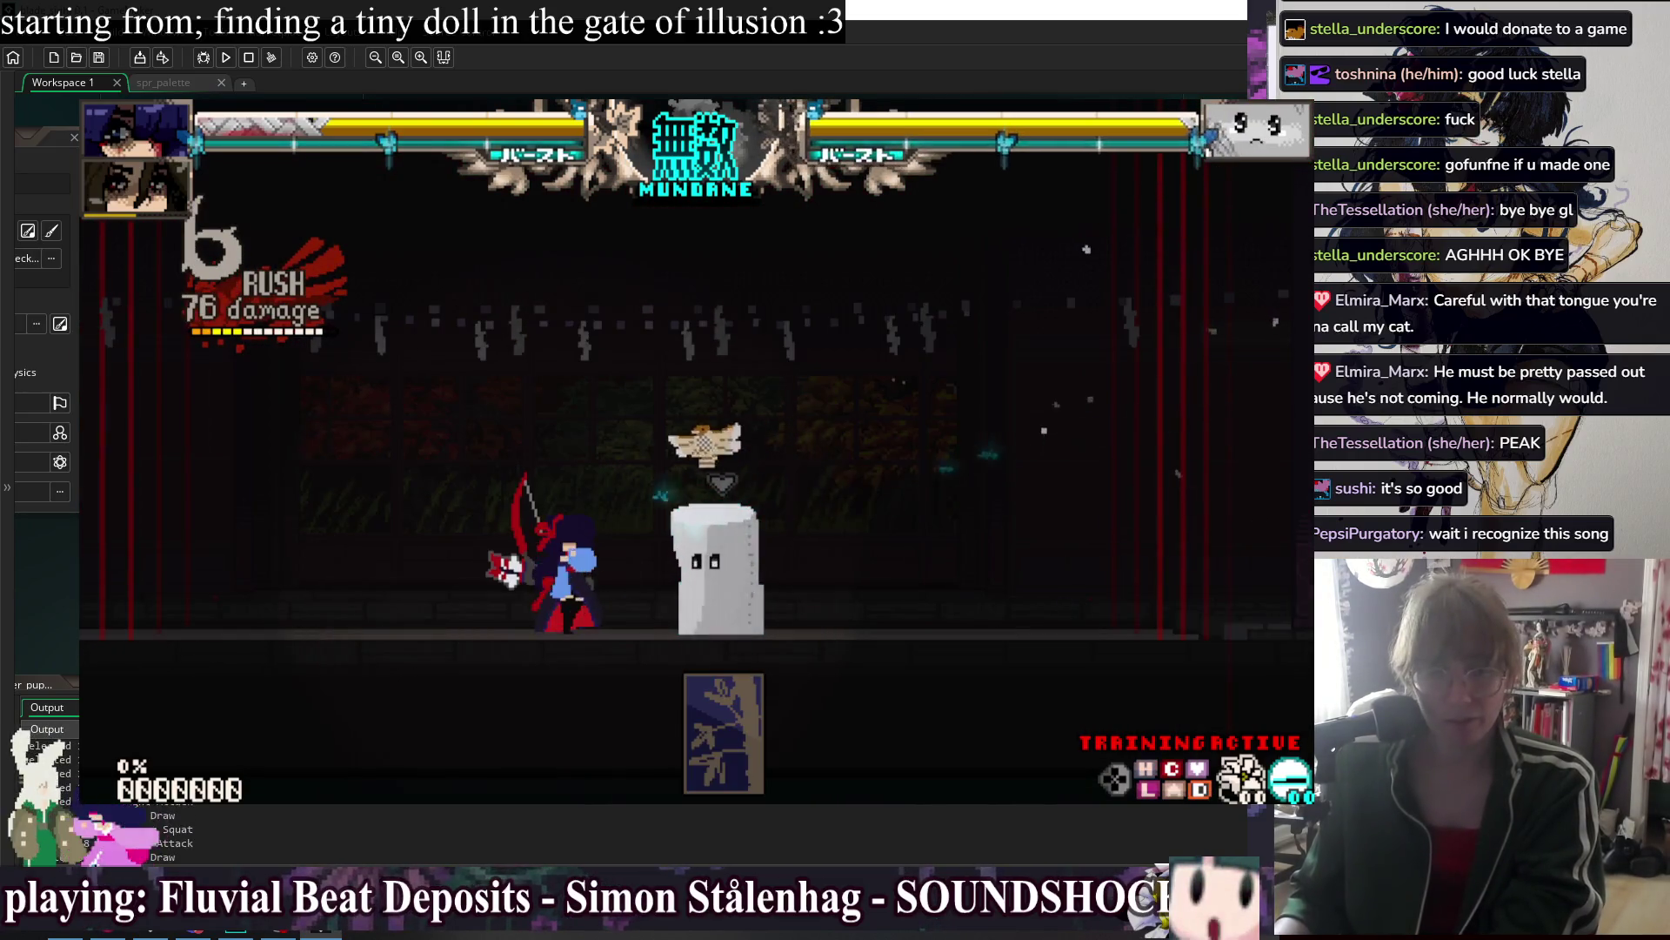
key("x")
key("x")
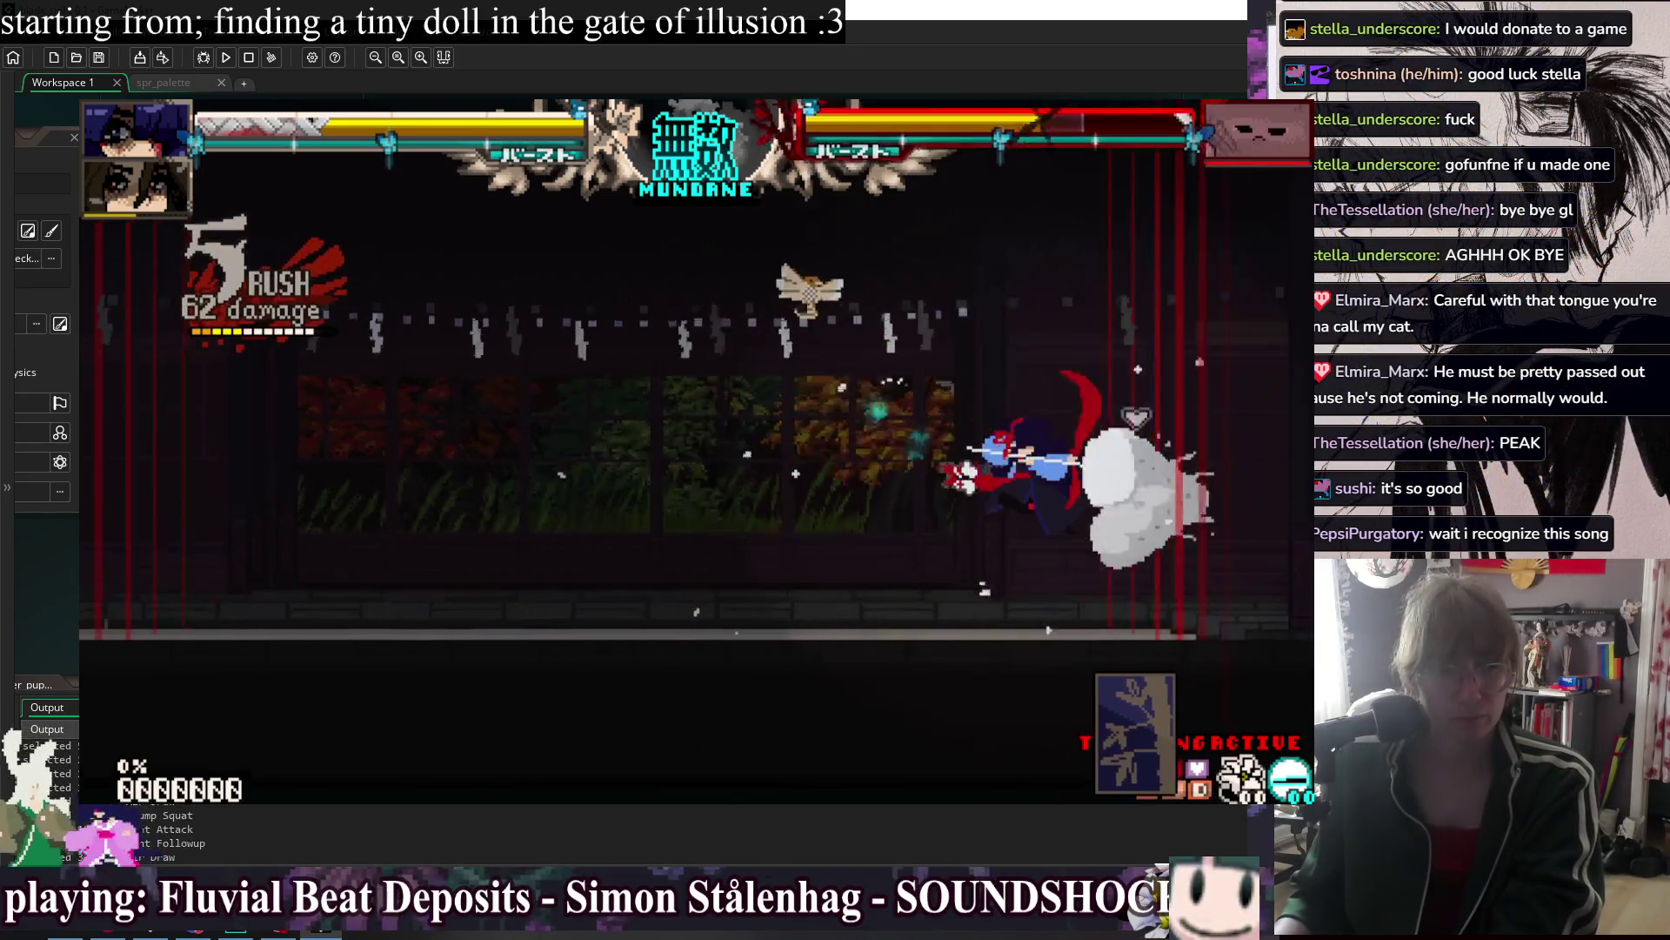
key("x")
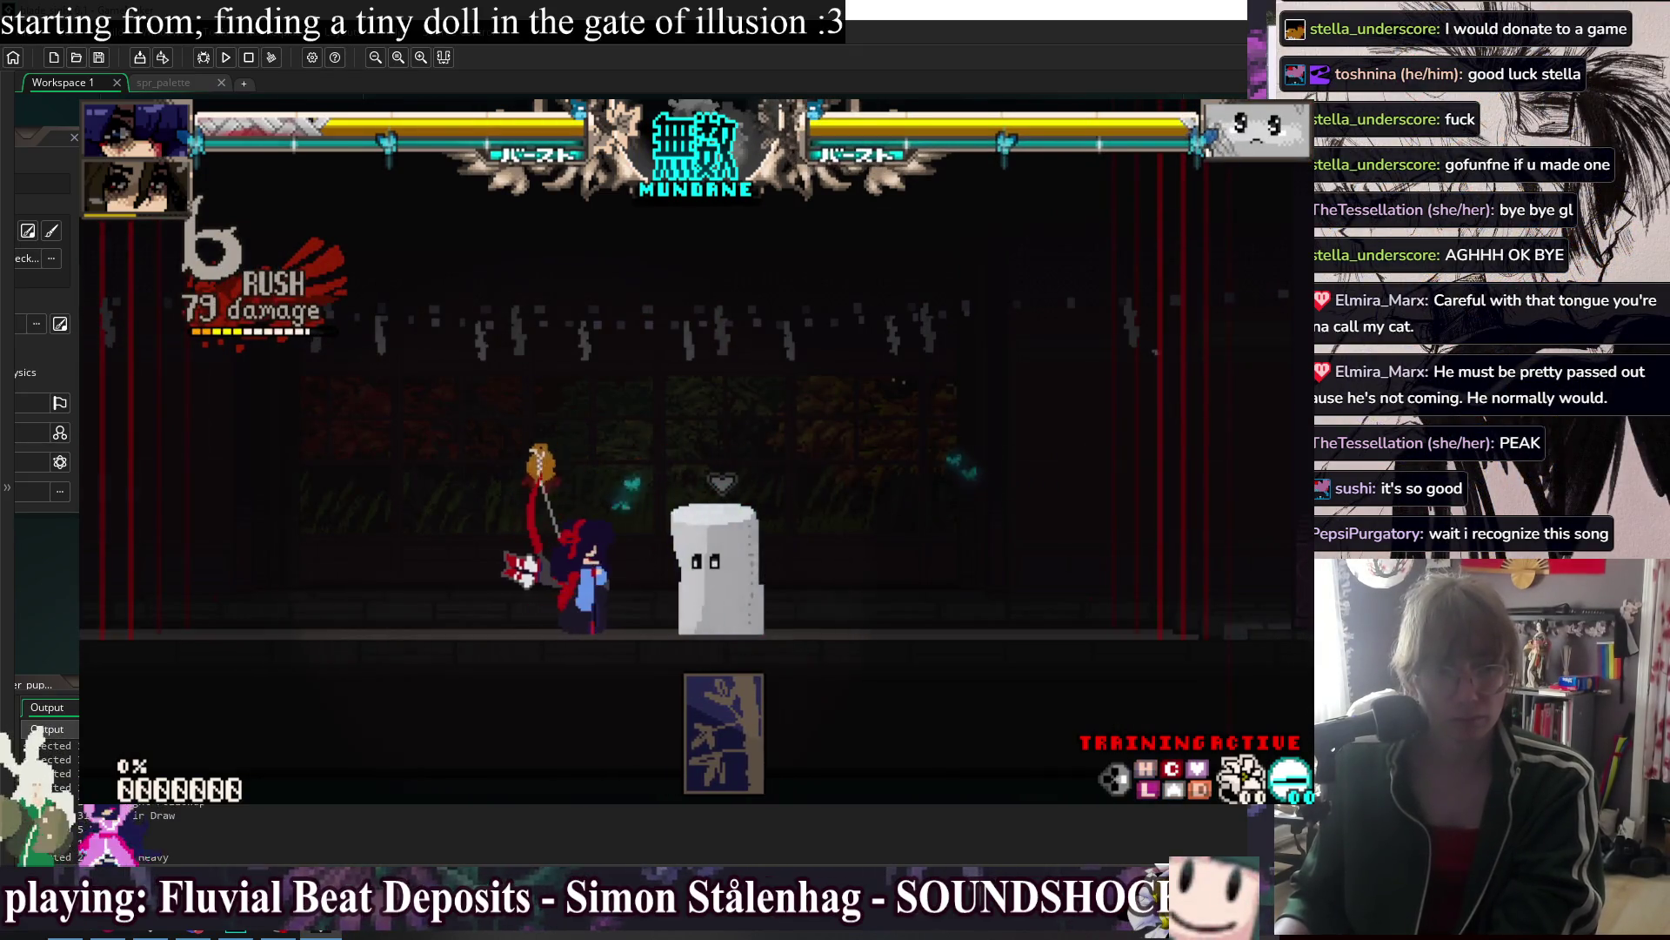
key("x")
key("x")
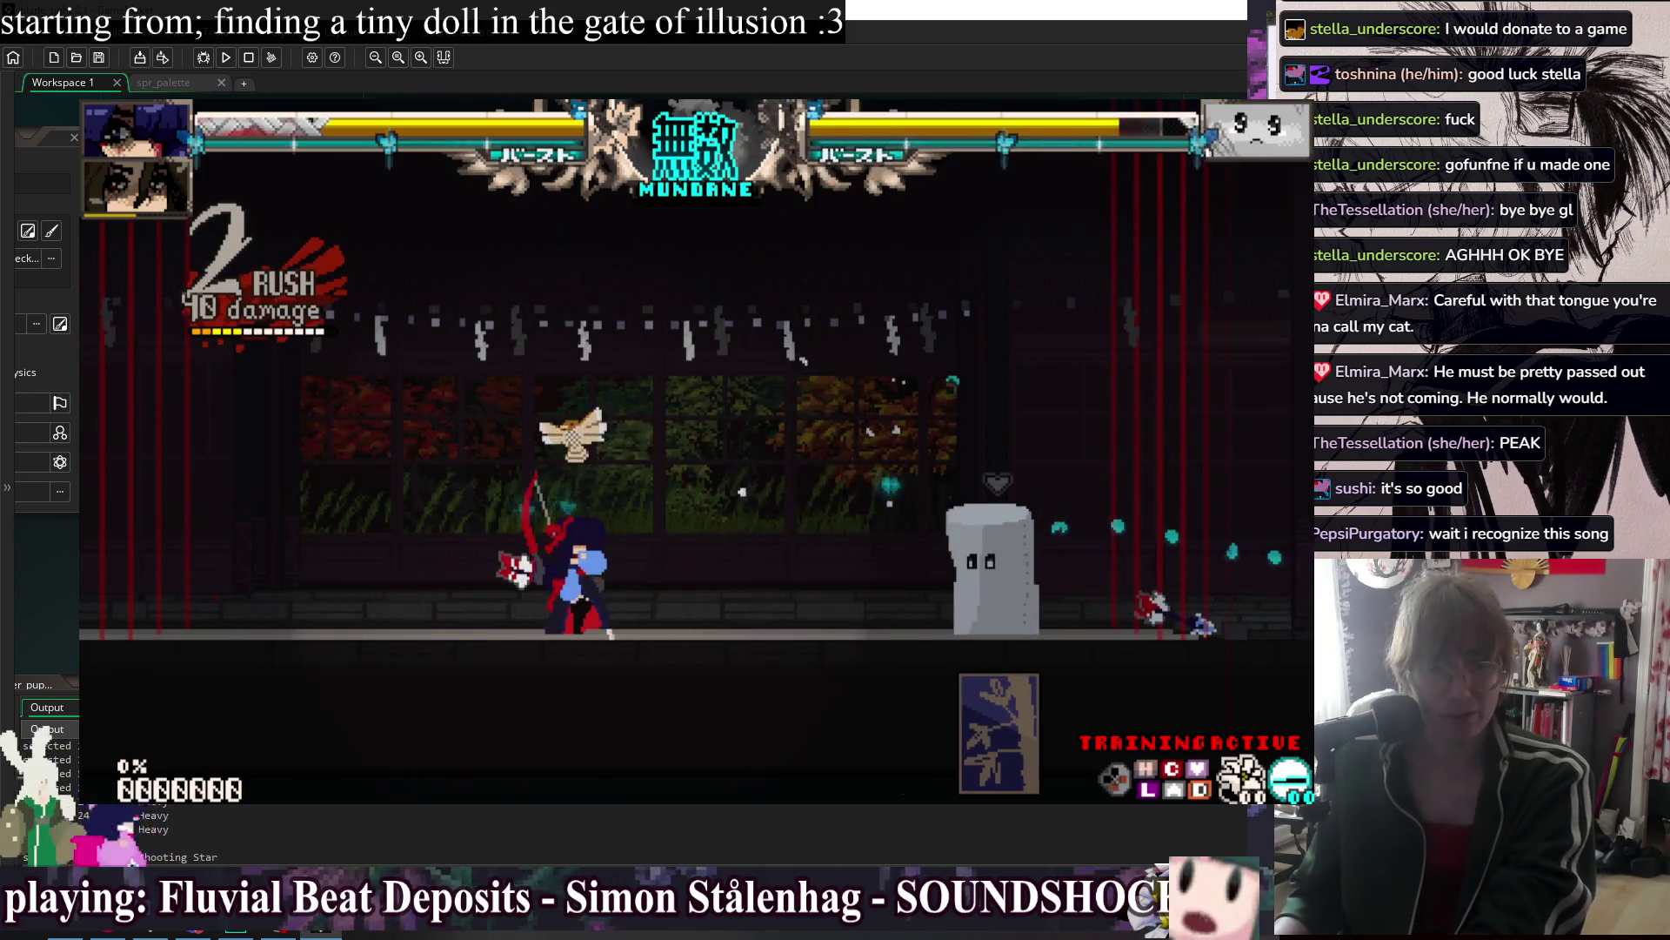
key("Escape")
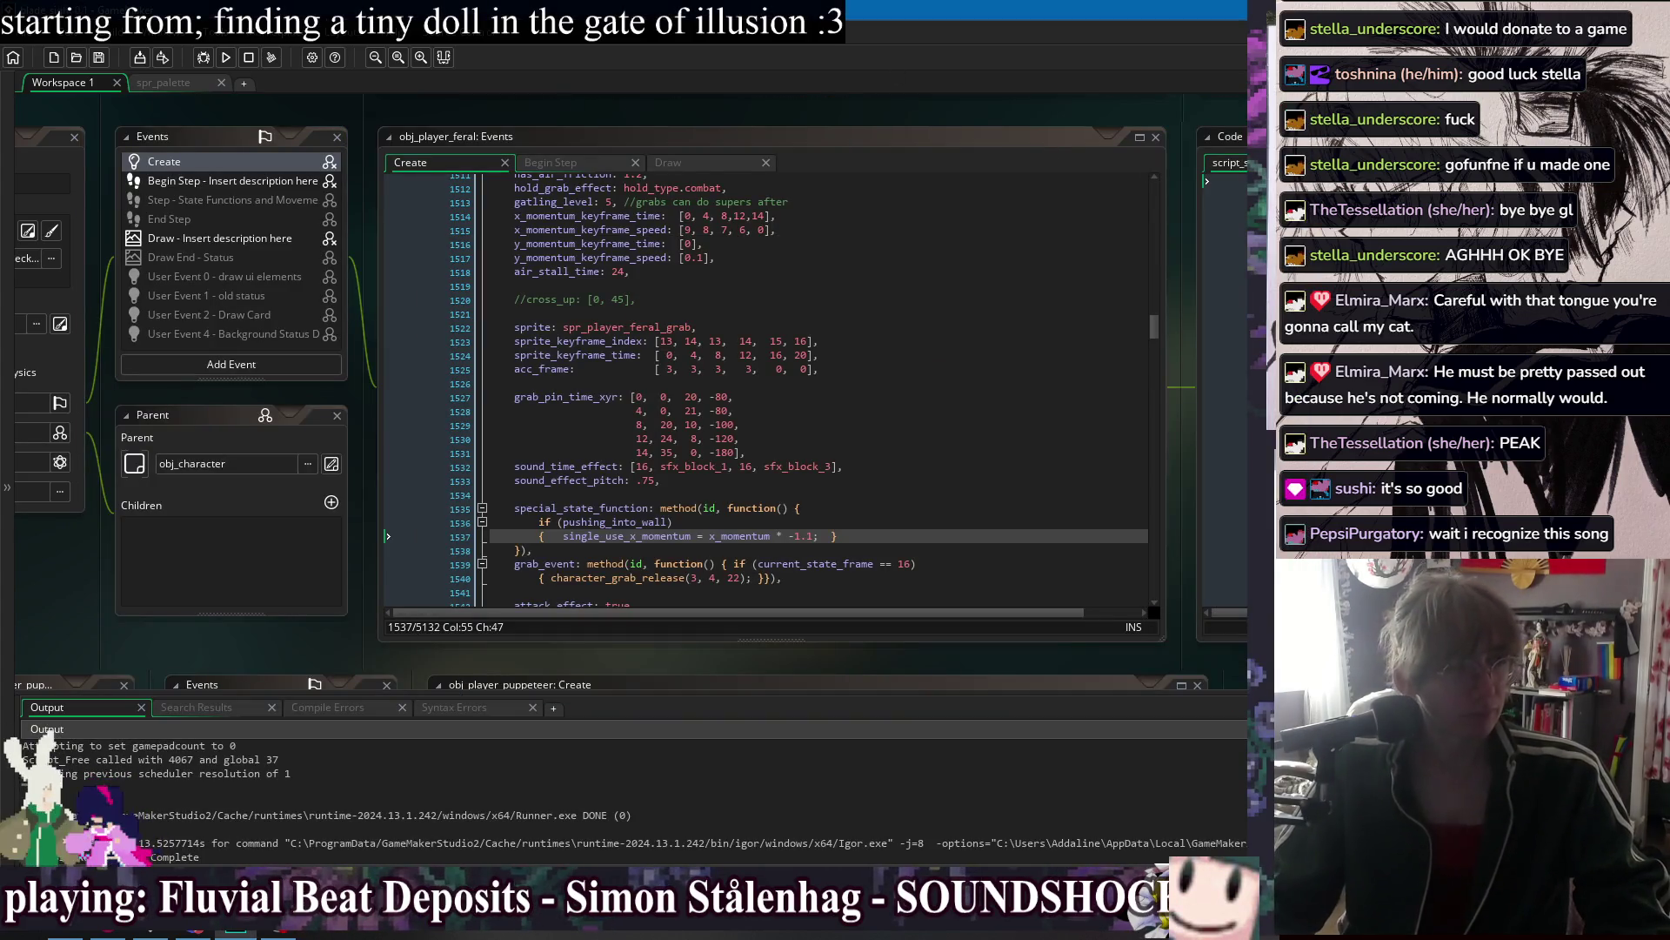